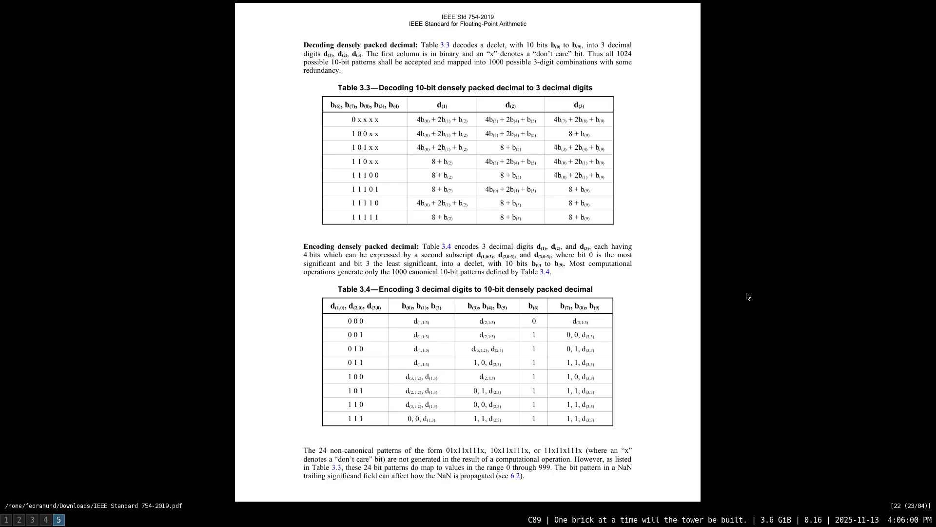
scroll(747, 296, down, 2)
scroll(747, 295, down, 3)
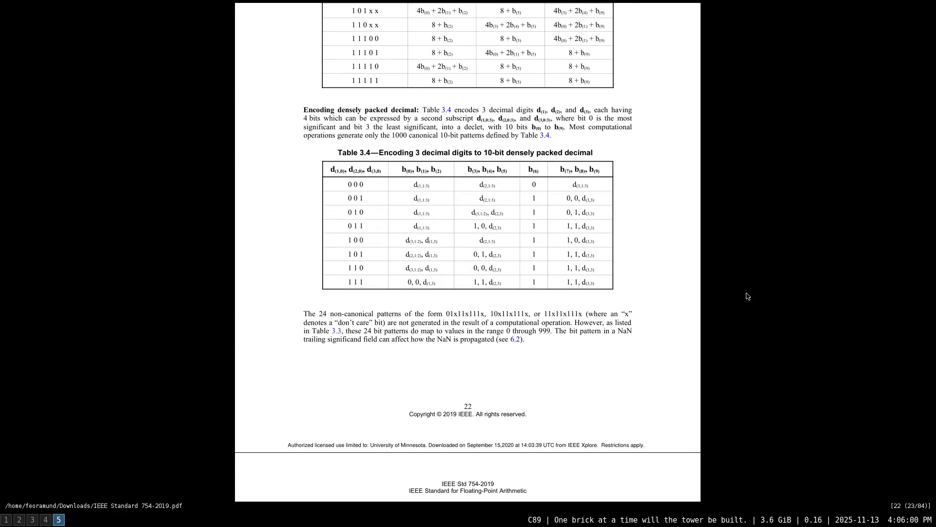
scroll(747, 295, down, 3)
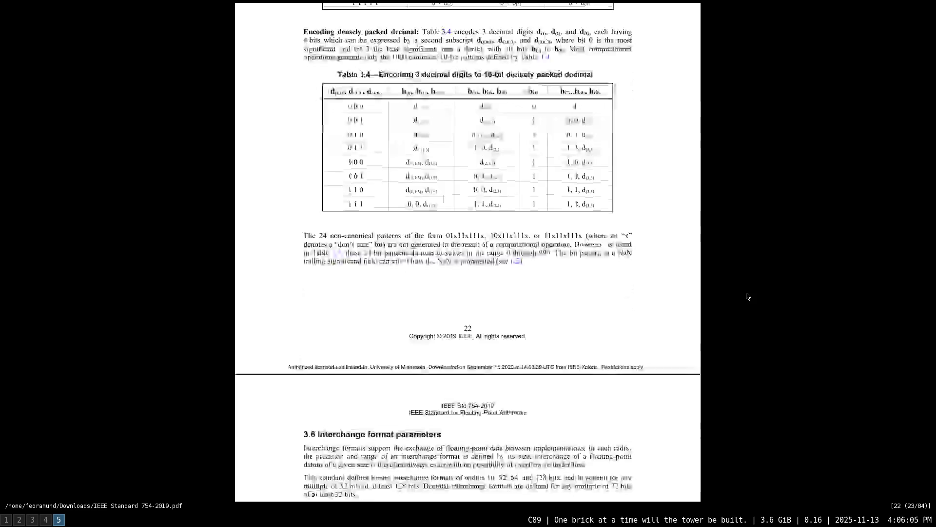
scroll(747, 296, down, 8)
scroll(747, 295, down, 4)
scroll(747, 296, down, 1)
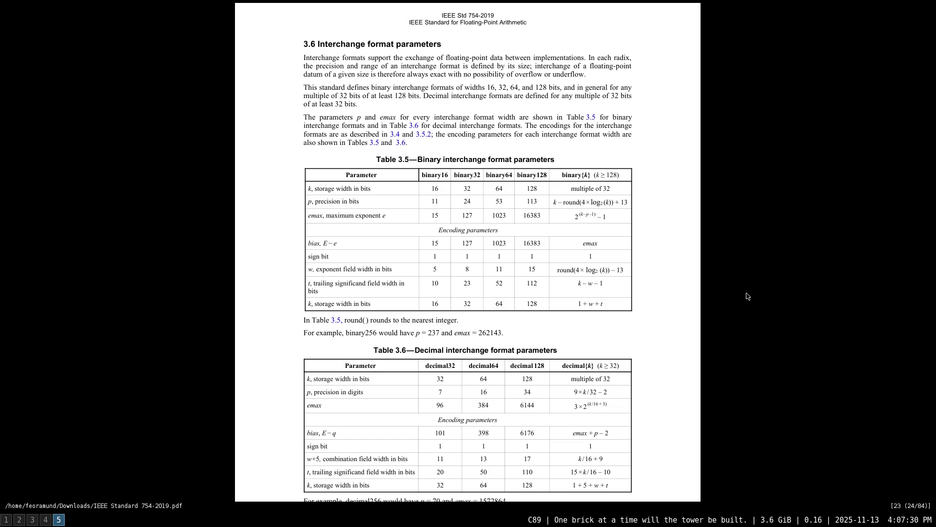
scroll(747, 296, down, 1)
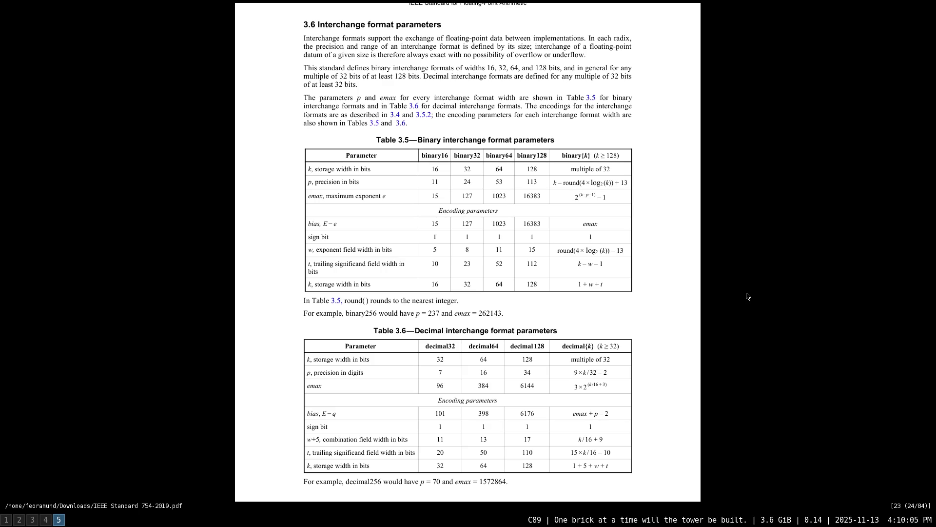
scroll(746, 296, down, 1)
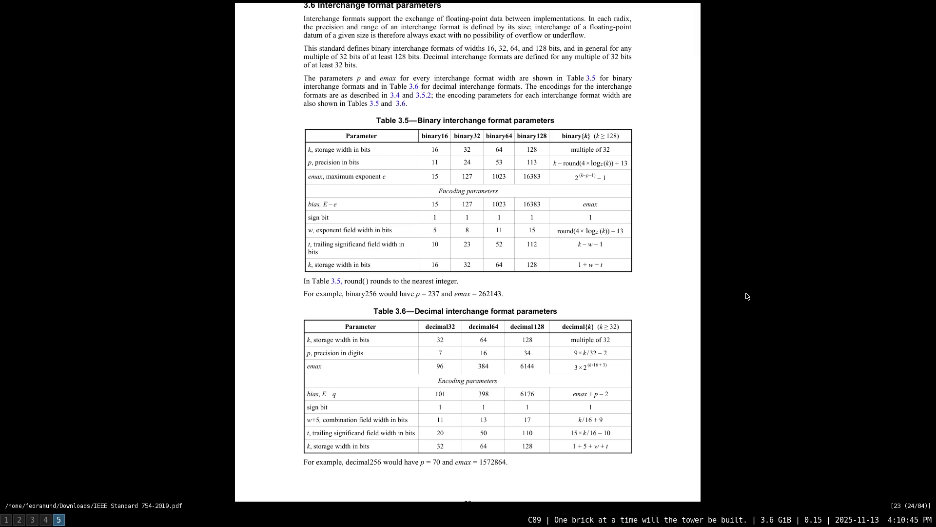
scroll(747, 296, down, 1)
scroll(747, 295, down, 1)
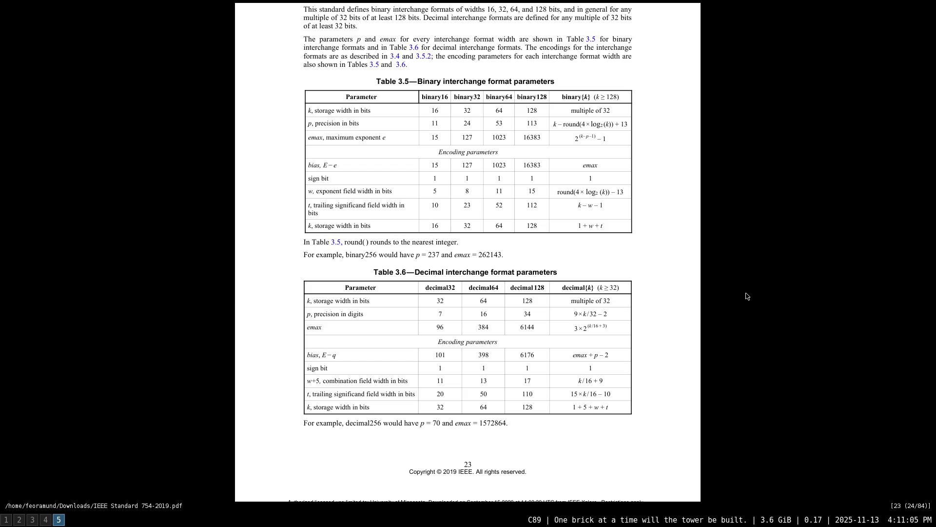
key(super+3)
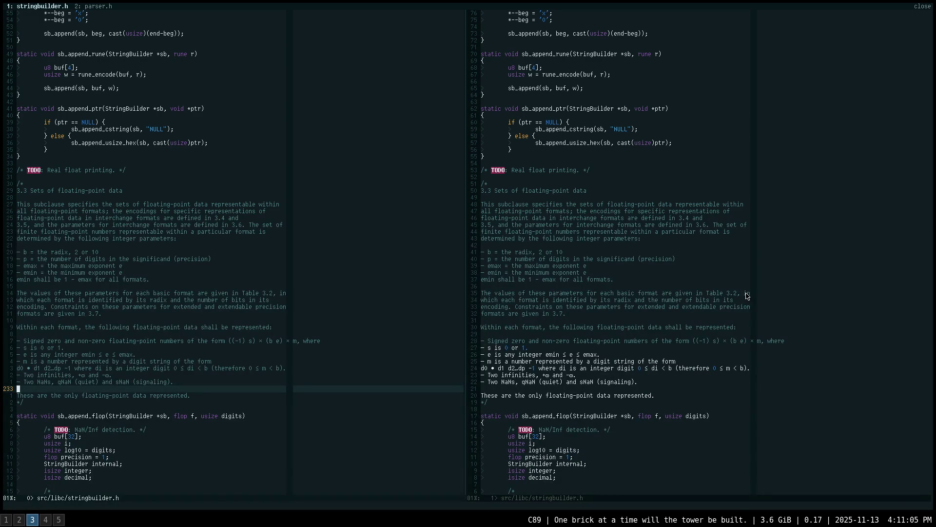
text(?emin)
key(Return)
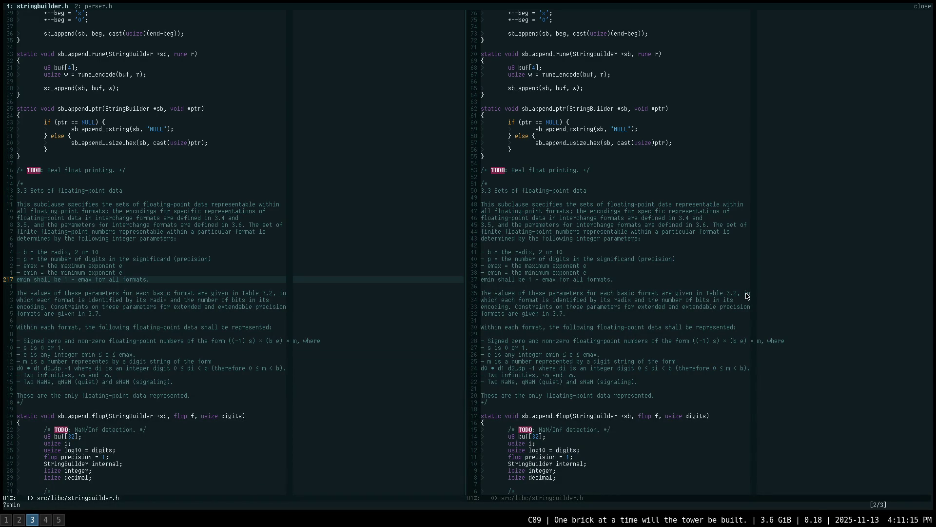
key(super+5)
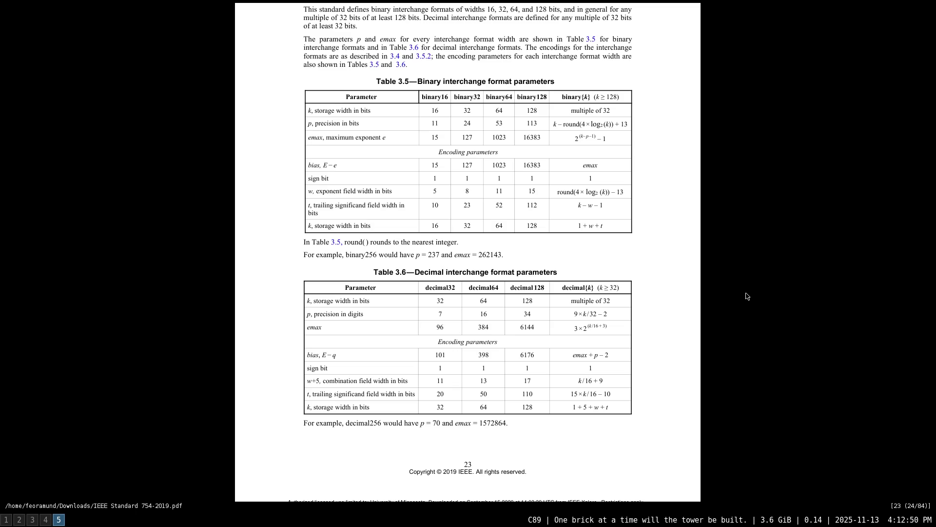
Switch from zathura to the web browser on workspace 2
key(super+2)
Search DuckDuckGo for the Tanenbaum vs Torvalds kernel debate and open the Wikipedia 'Tanenbaum–Torvalds debate' result in a new tab
key(ctrl+t)
text(open)
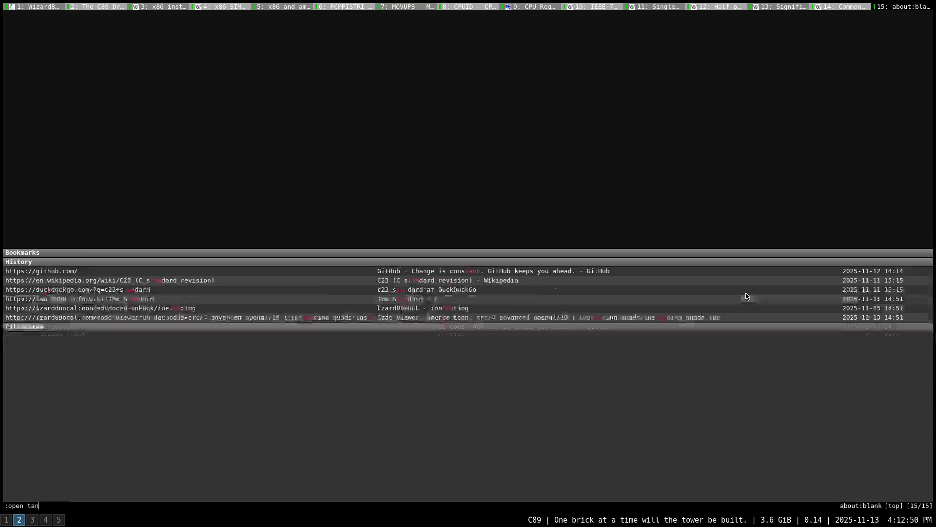
text(tanenbaum vs torv)
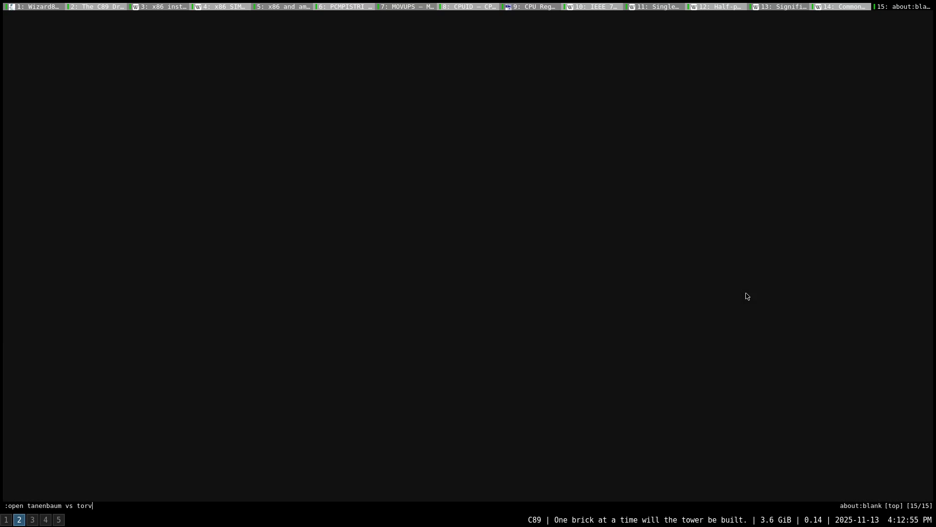
text(alds bbs mailing)
text( list)
text(ernel)
text( lkml)
key(Return)
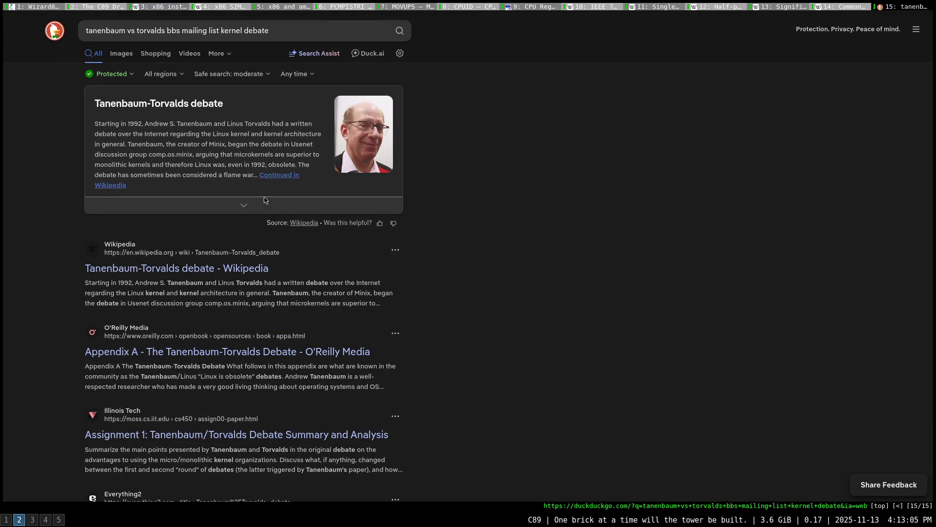
click(220, 270)
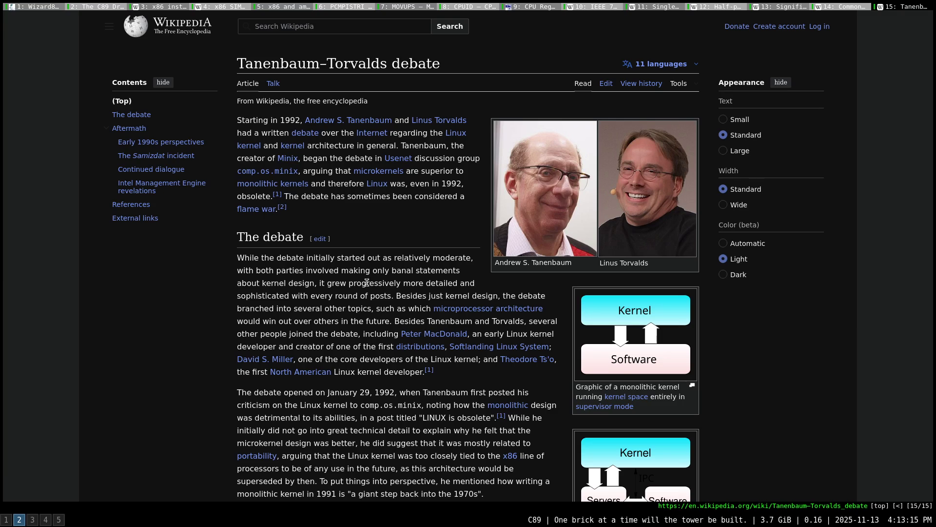
scroll(364, 282, down, 2)
scroll(364, 288, down, 1)
scroll(364, 294, down, 2)
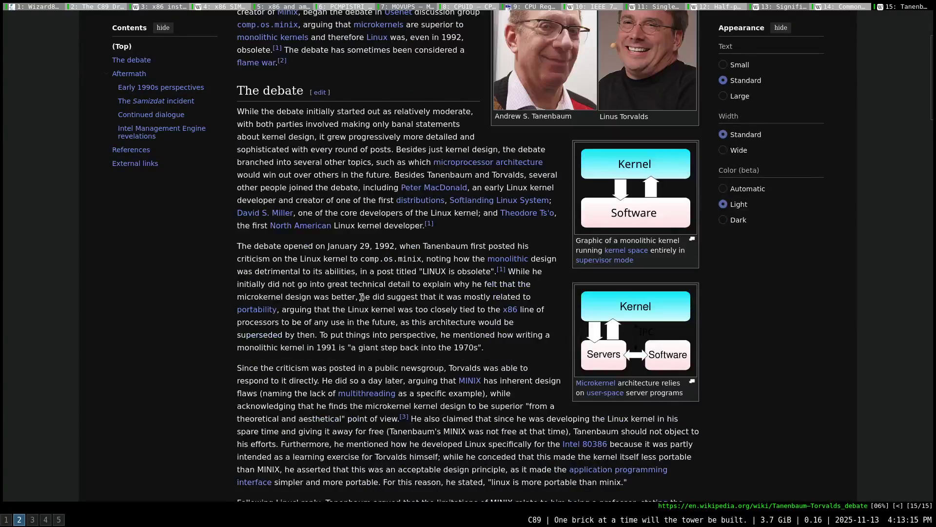
scroll(364, 293, down, 2)
scroll(315, 262, down, 2)
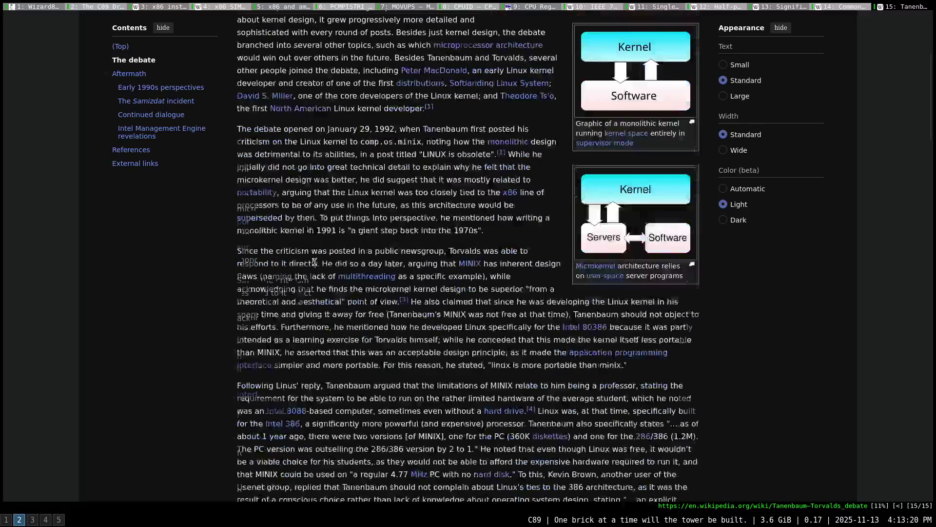
scroll(322, 271, down, 2)
scroll(330, 282, down, 2)
scroll(340, 293, down, 4)
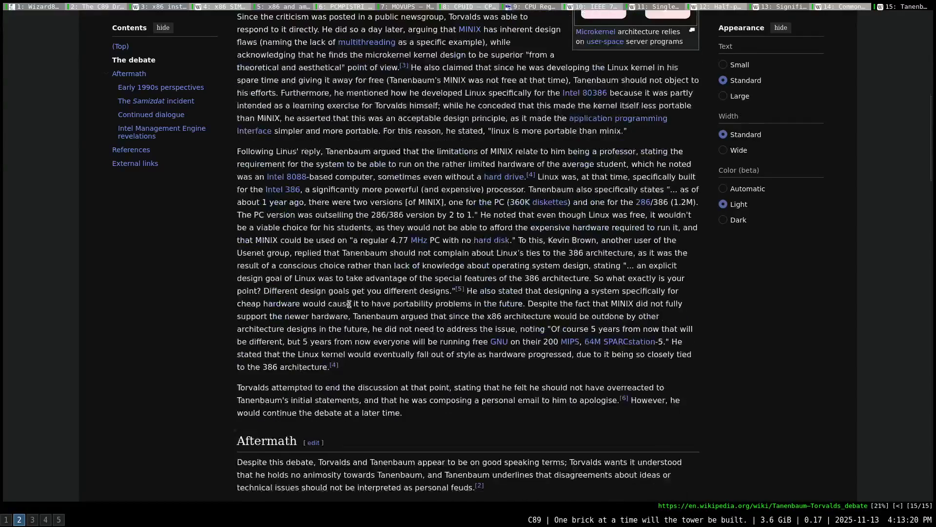
scroll(344, 299, down, 2)
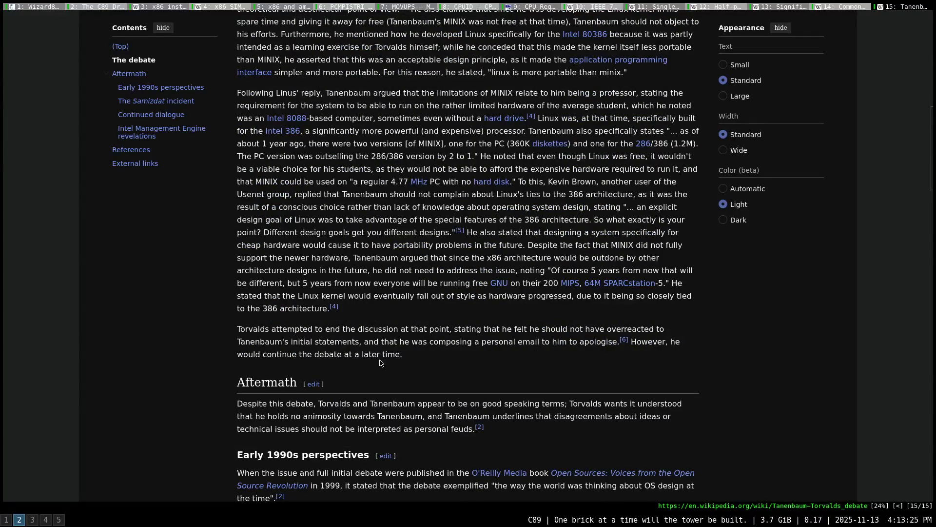
scroll(366, 358, down, 4)
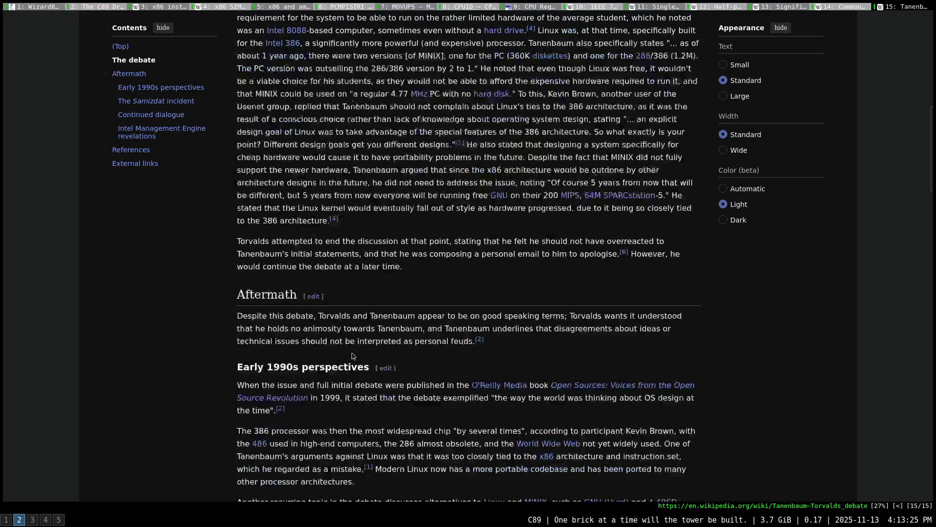
scroll(307, 332, down, 2)
scroll(242, 318, down, 2)
scroll(214, 314, down, 4)
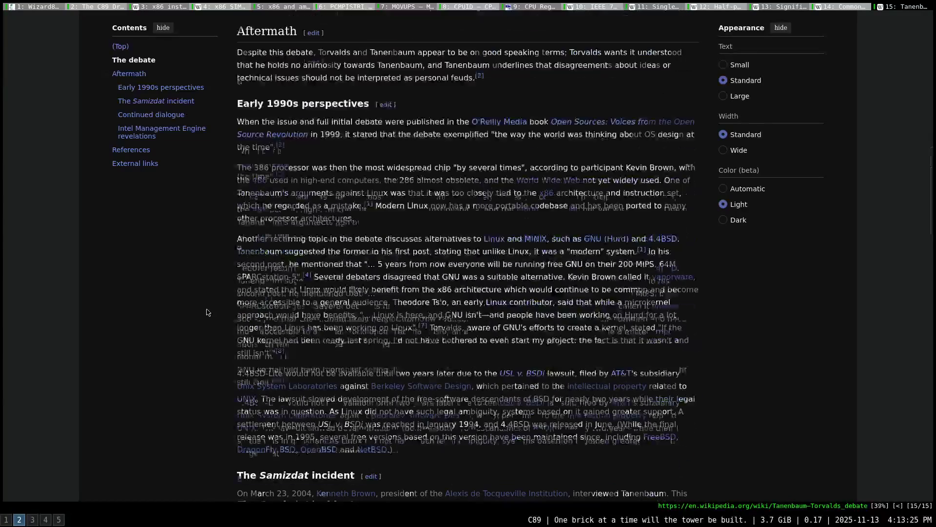
scroll(213, 311, down, 6)
scroll(215, 308, down, 3)
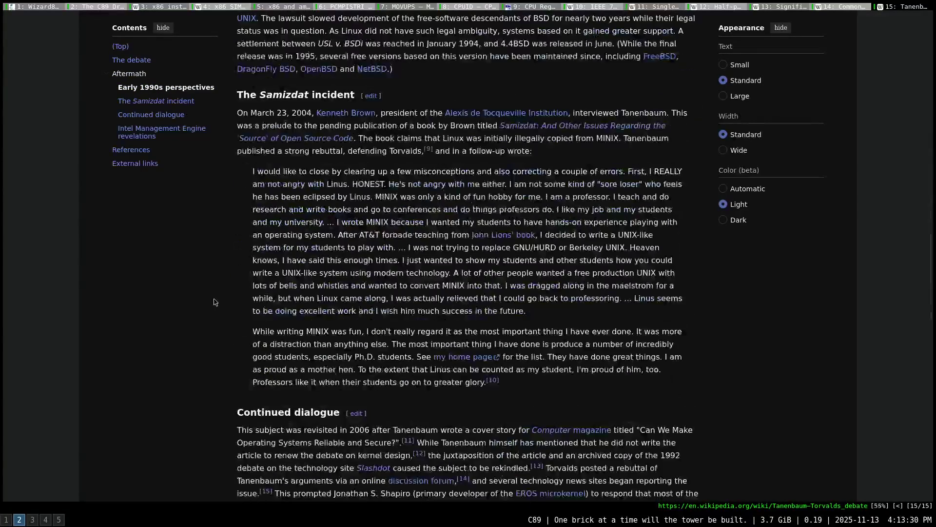
scroll(215, 302, down, 10)
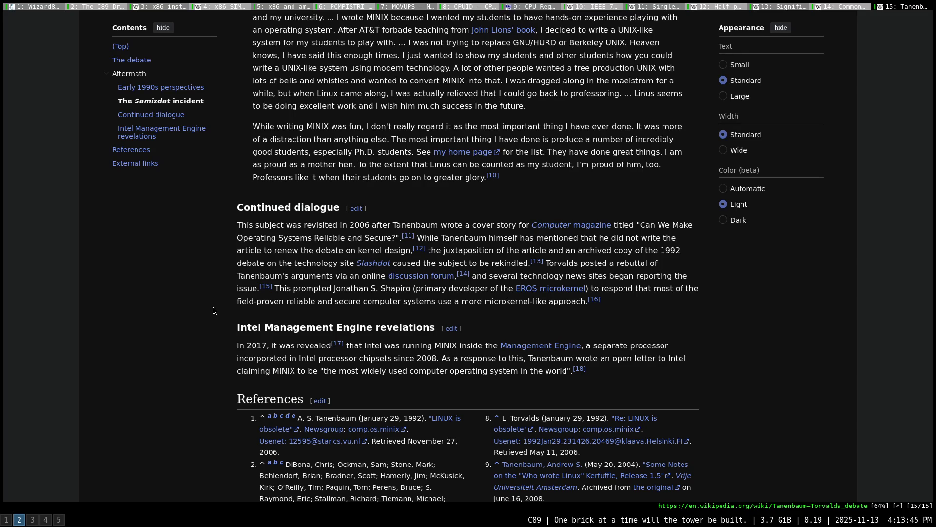
scroll(213, 311, up, 3)
scroll(214, 310, up, 5)
scroll(217, 308, up, 1)
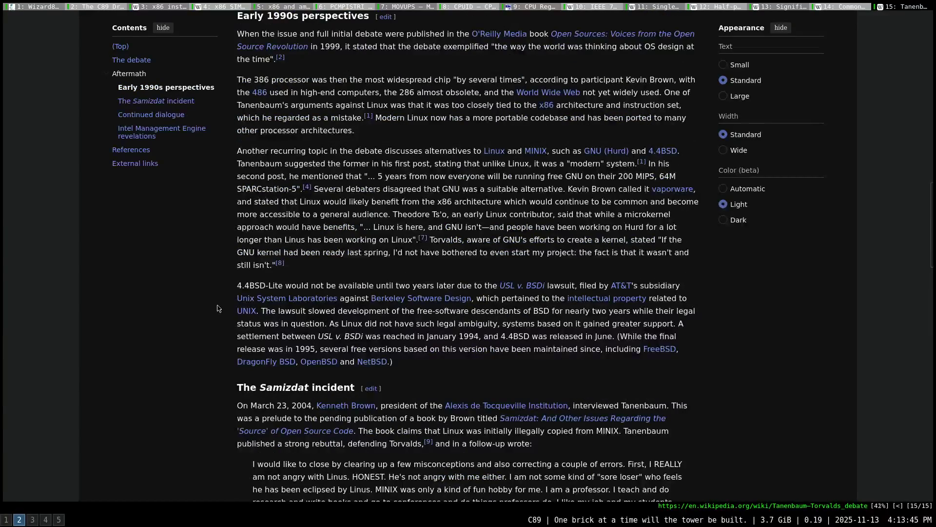
scroll(217, 308, up, 3)
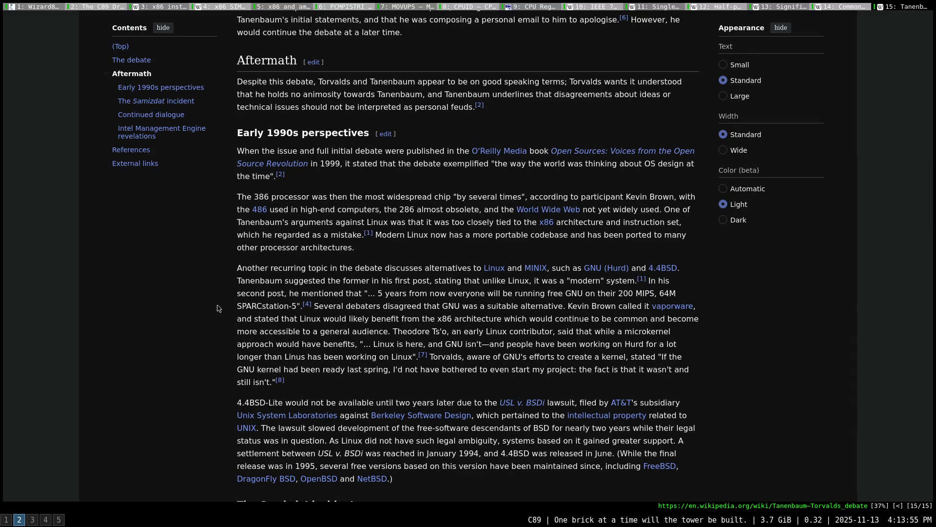
scroll(216, 308, up, 3)
scroll(216, 309, up, 3)
scroll(216, 308, up, 2)
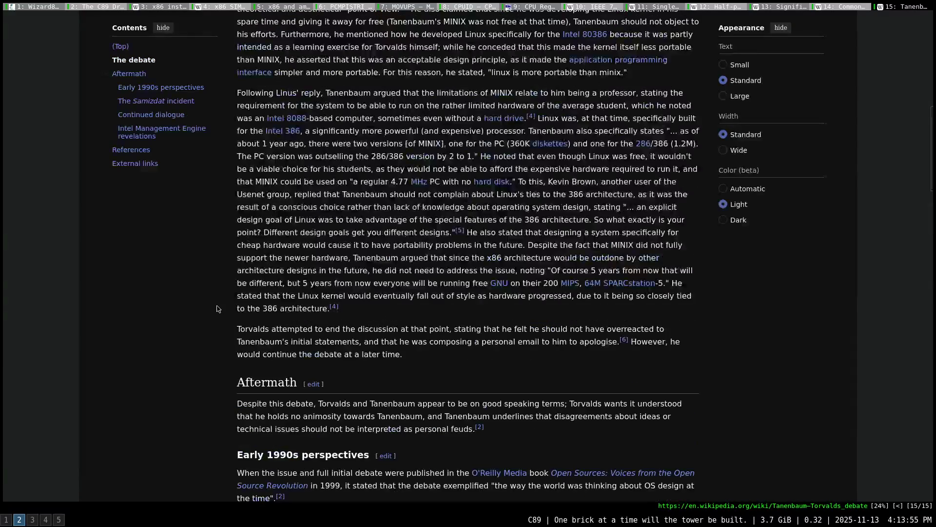
scroll(216, 308, up, 2)
scroll(217, 308, up, 2)
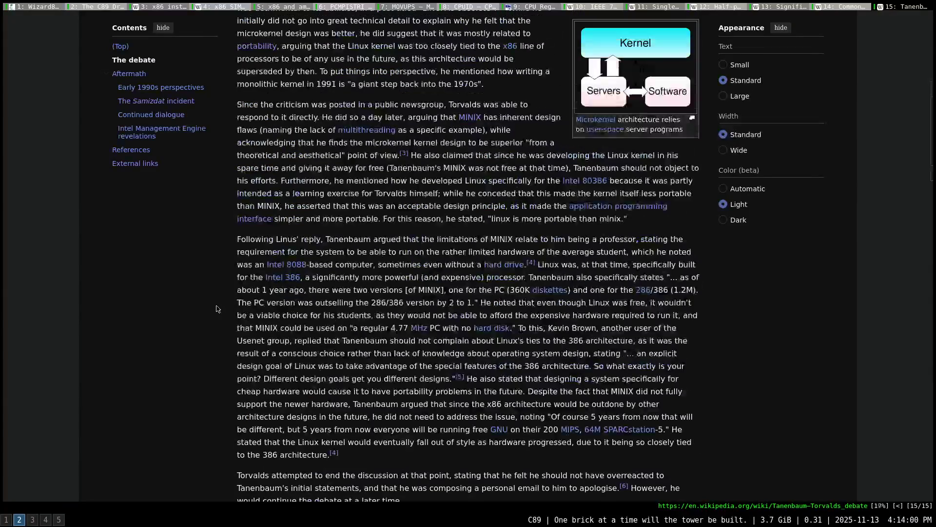
scroll(217, 308, up, 1)
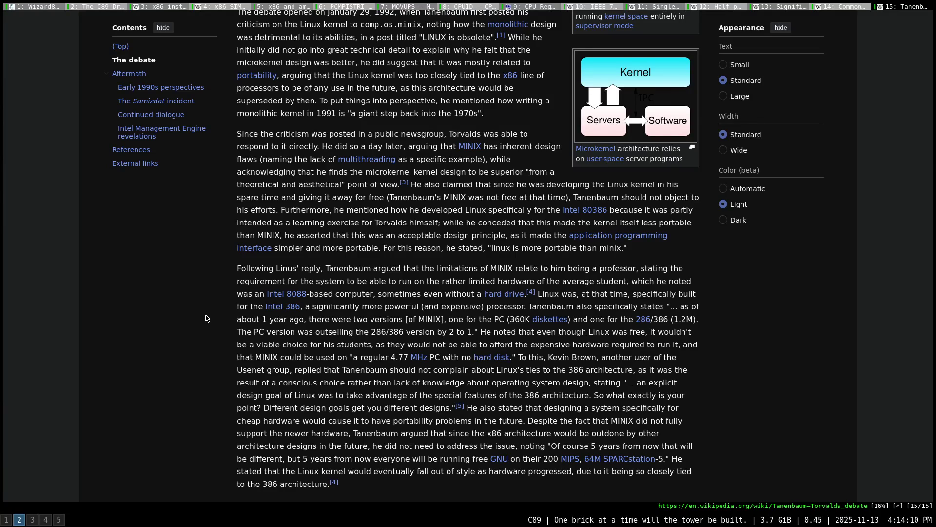
scroll(210, 320, down, 1)
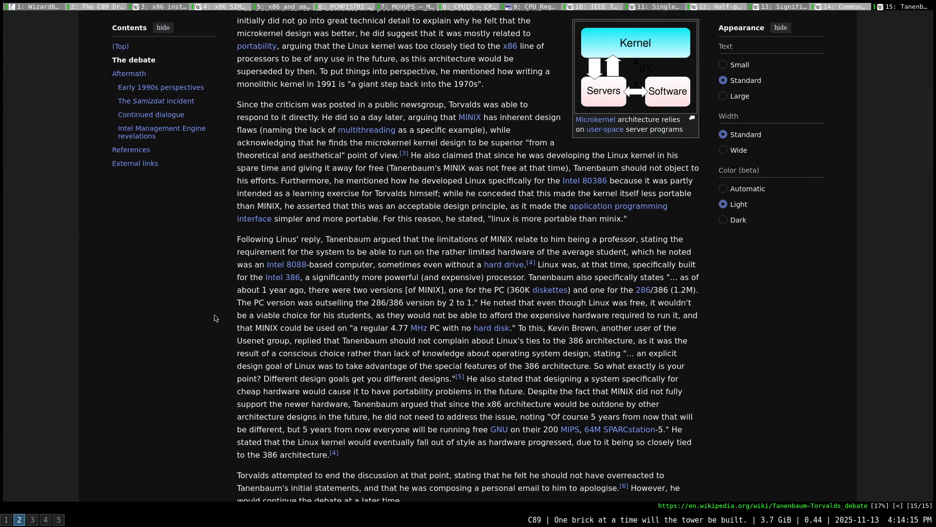
scroll(218, 319, down, 1)
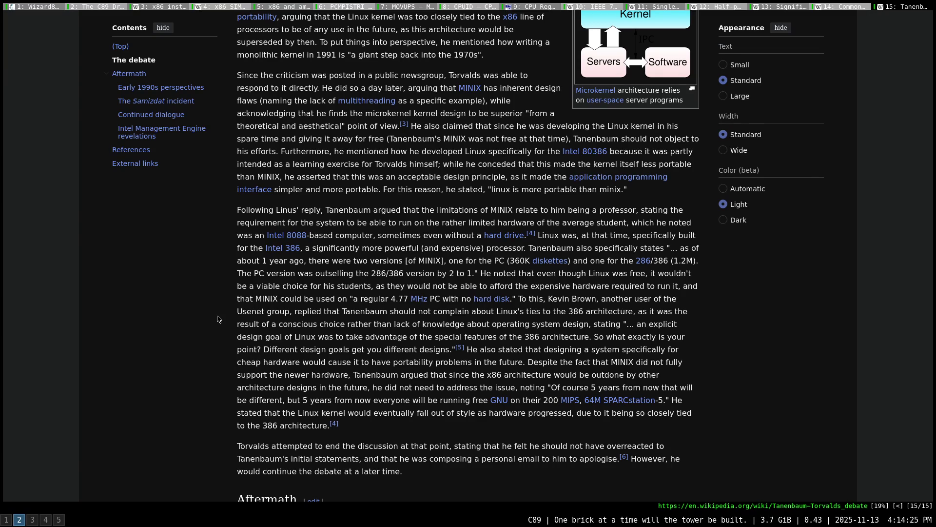
Move down slightly to reveal the Aftermath heading below Tanenbaum's MINIX replies
key(j)
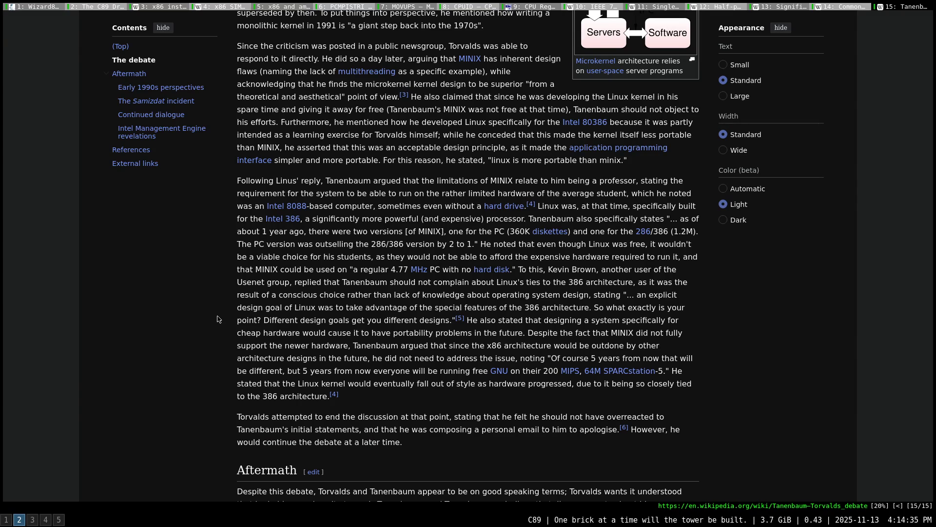
key(j)
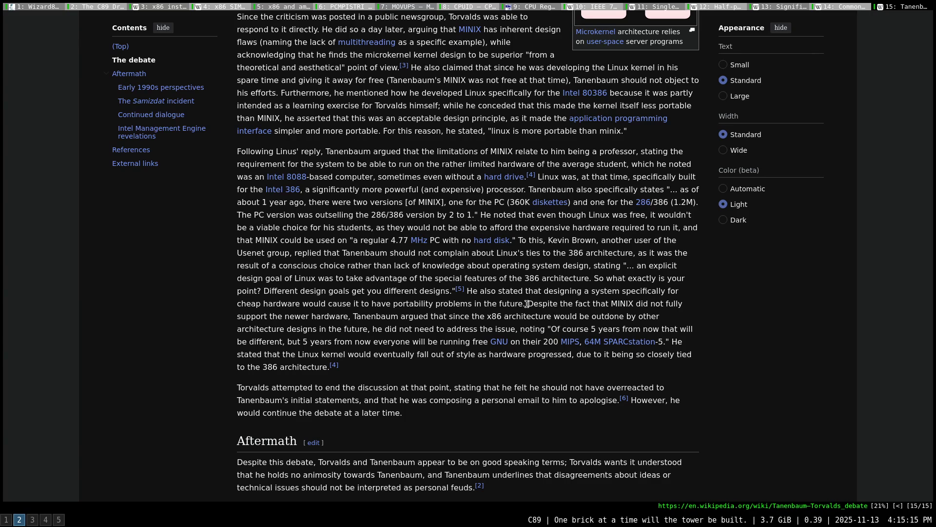
Highlight the 'Despite the fact that MINIX' sentence and Tanenbaum's 'Of course 5 years' prediction, then clear the selection
mouse_move(528, 304)
mouse_down()
mouse_move(692, 307)
mouse_move(346, 316)
mouse_up()
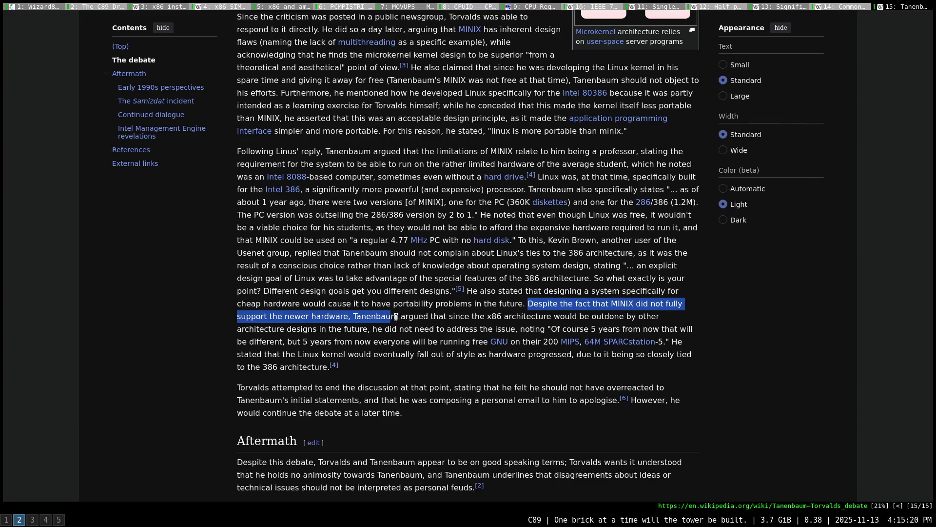
mouse_move(345, 316)
mouse_down()
mouse_move(654, 316)
mouse_move(365, 329)
mouse_move(528, 330)
mouse_up()
drag(541, 329, 693, 330)
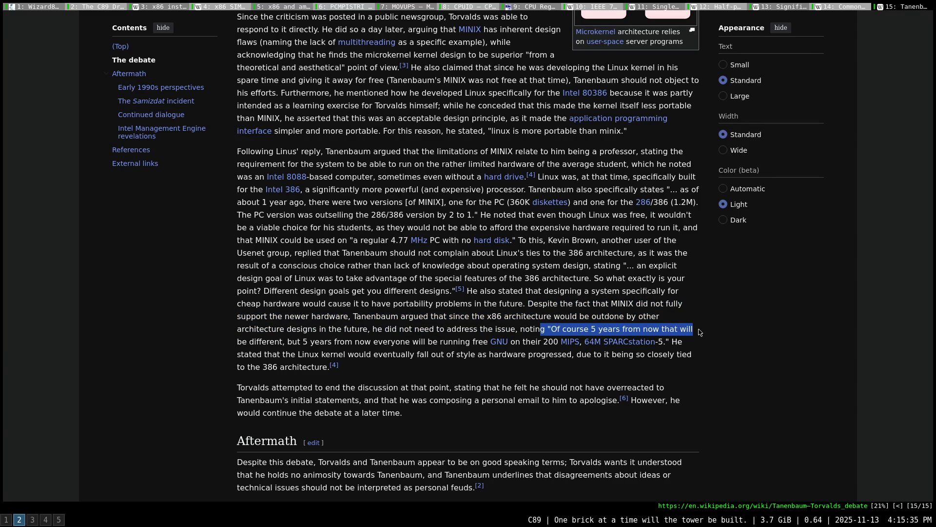
drag(287, 342, 591, 344)
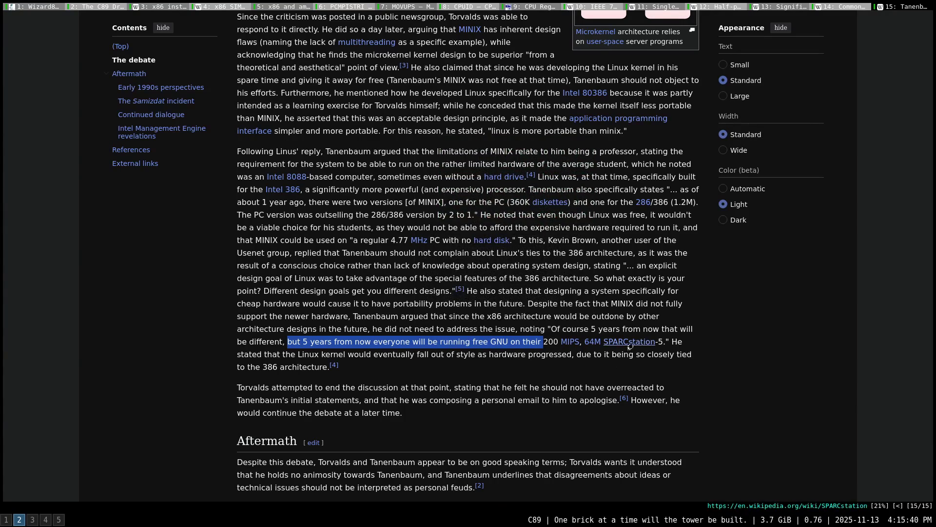
click(686, 347)
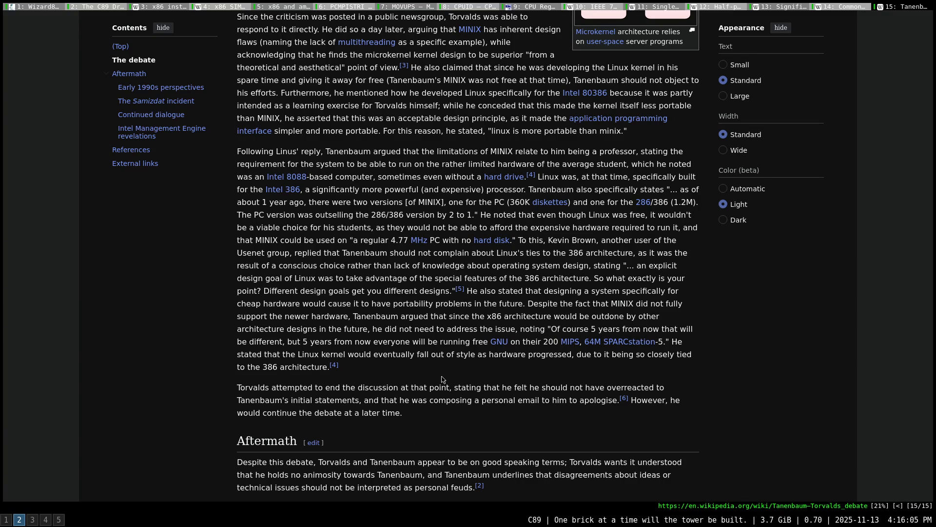
scroll(444, 376, up, 3)
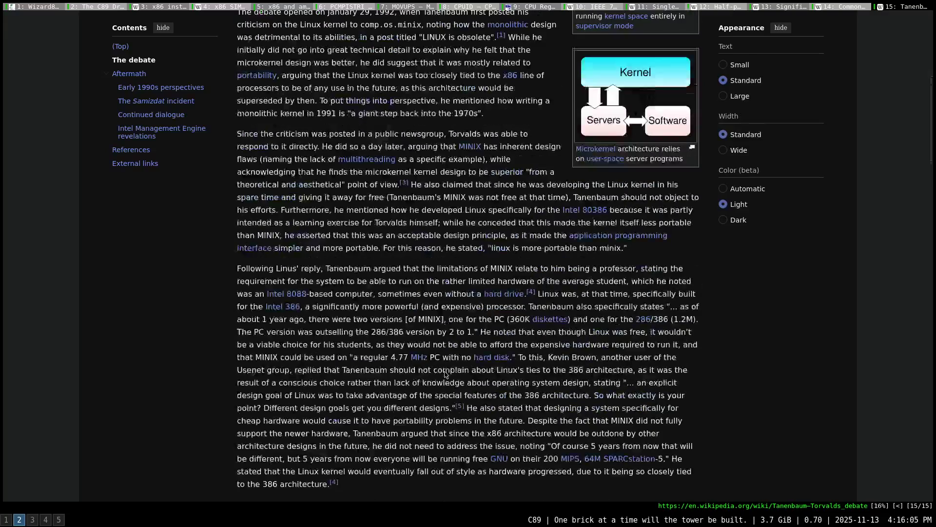
scroll(444, 373, up, 6)
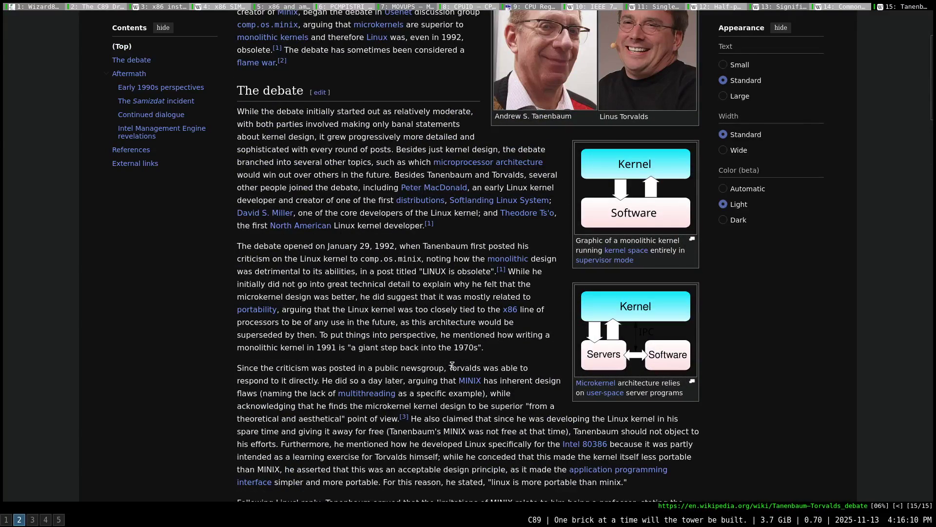
Jump to the end of the article showing the References and External links
key(End)
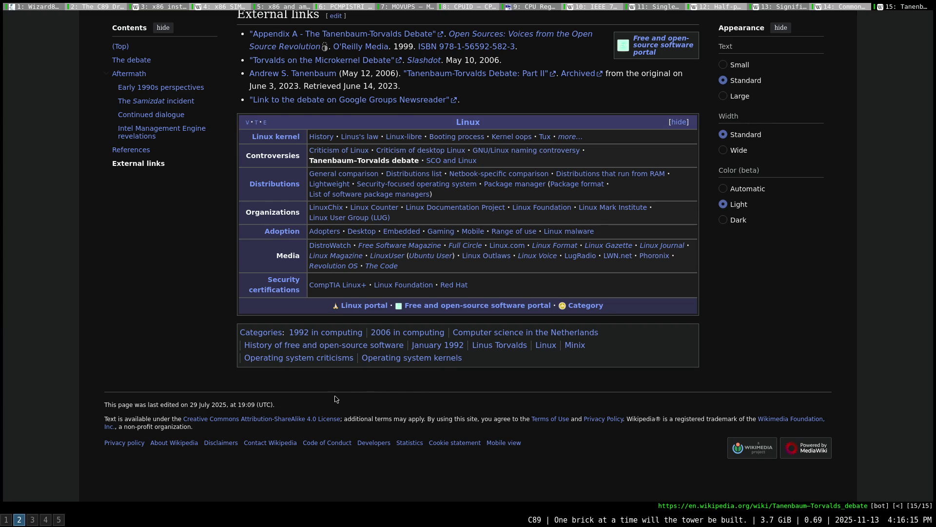
scroll(303, 396, up, 4)
scroll(226, 321, up, 1)
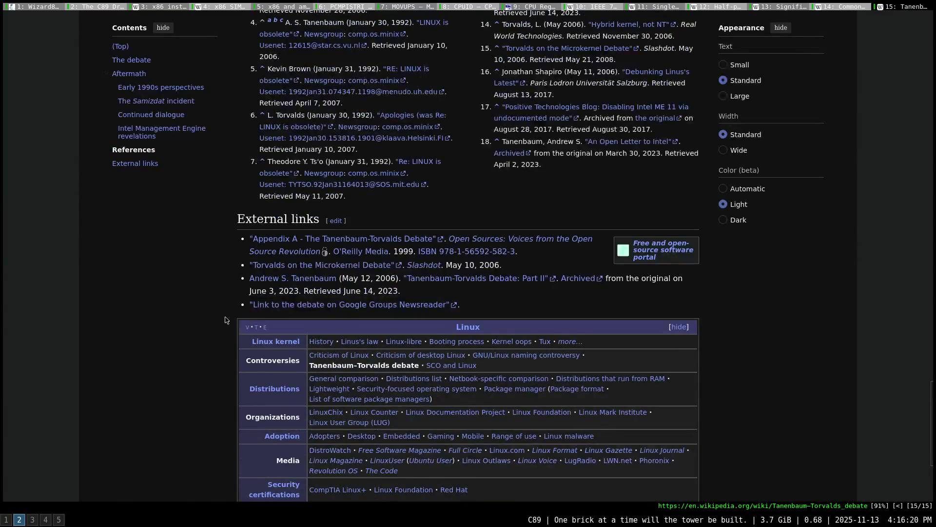
scroll(226, 322, up, 1)
scroll(225, 320, up, 1)
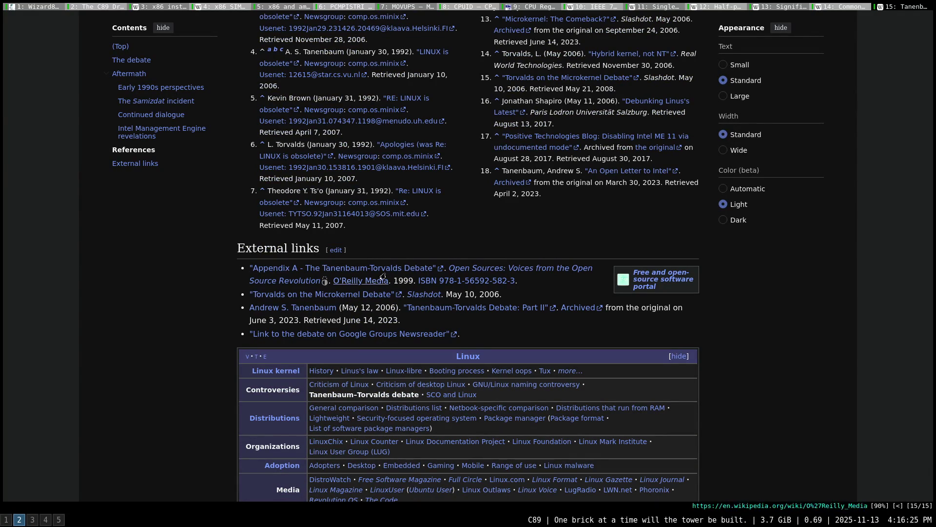
Open Slashdot's 'Torvalds on the Microkernel Debate' story in a new tab, then return to the Wikipedia article
middle_click(304, 296)
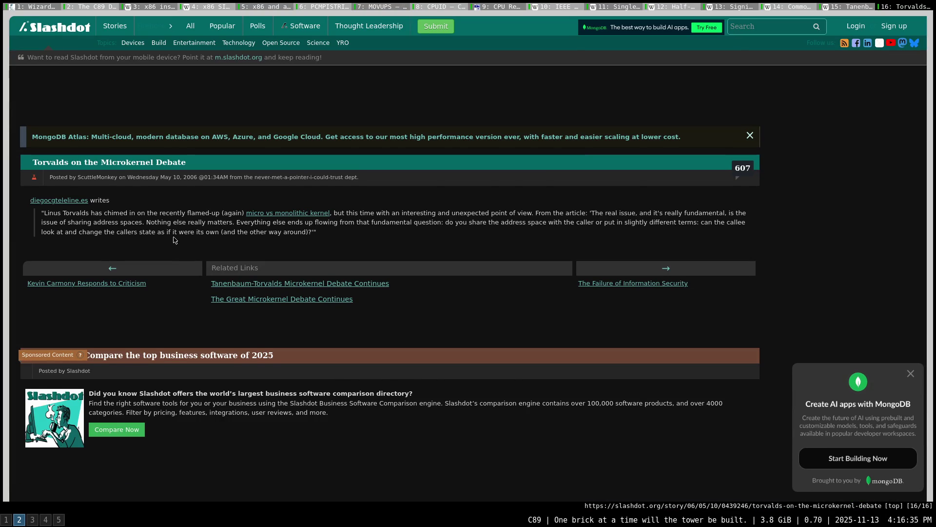
scroll(174, 240, down, 1)
scroll(241, 333, down, 3)
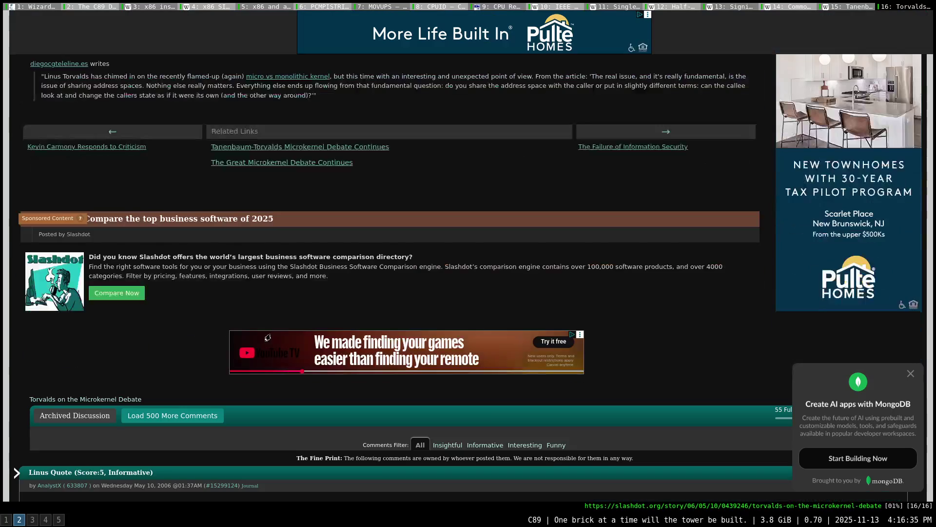
scroll(267, 336, down, 3)
scroll(219, 345, down, 2)
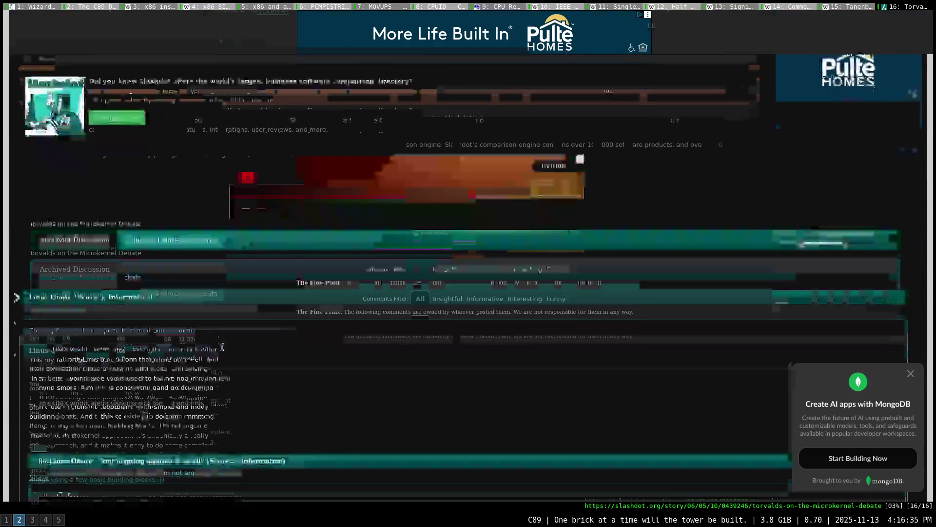
scroll(219, 345, up, 2)
scroll(182, 292, up, 2)
scroll(95, 167, up, 2)
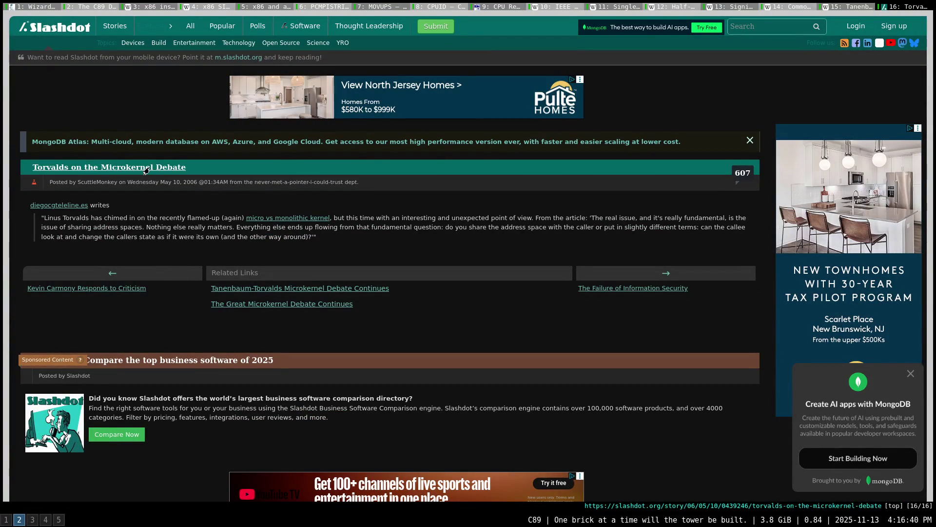
key(shift+k)
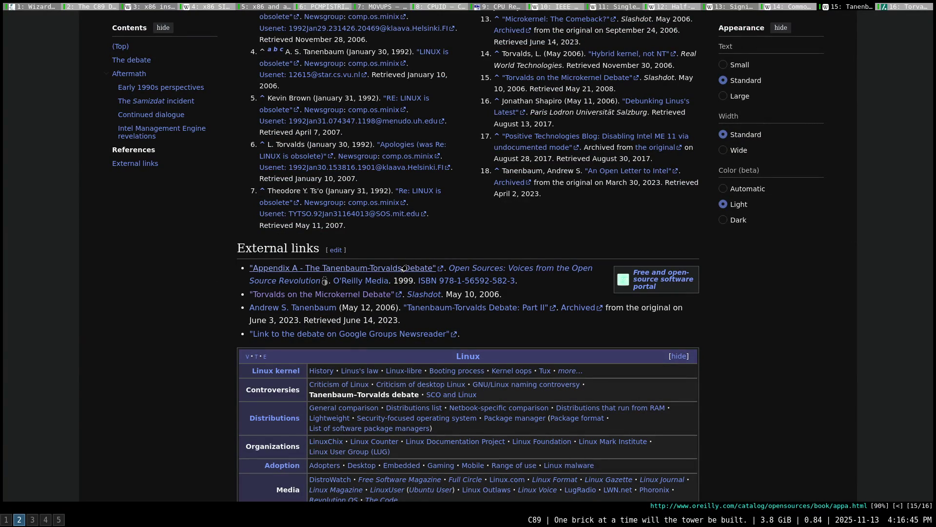
Open the Google Groups 'LINUX is obsolete' thread in a new tab, read it, and return to the Wikipedia article
middle_click(372, 336)
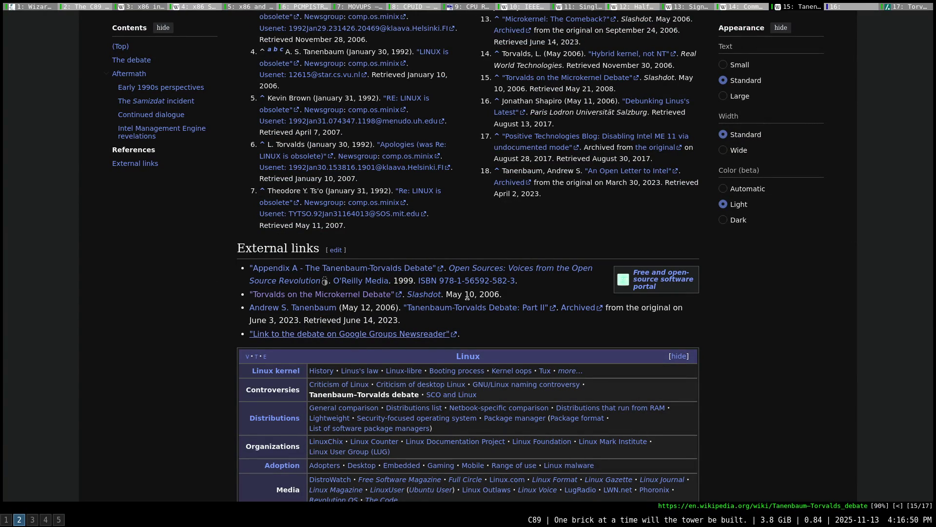
click(850, 8)
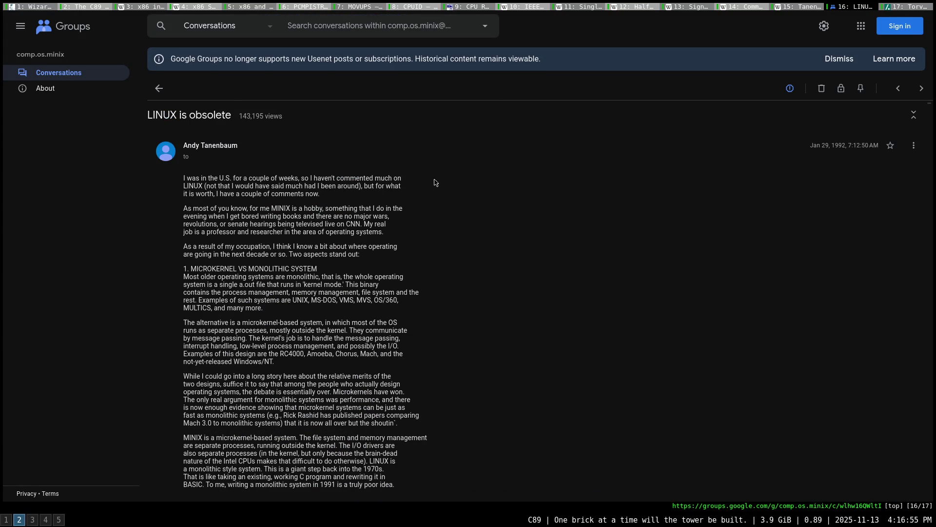
scroll(447, 205, down, 3)
scroll(447, 205, down, 2)
scroll(449, 203, down, 2)
scroll(450, 201, down, 2)
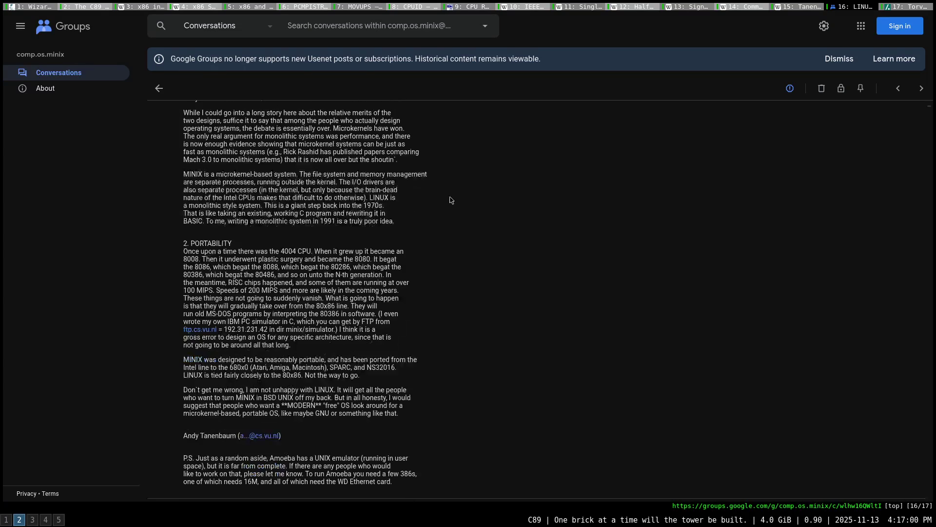
scroll(451, 199, down, 1)
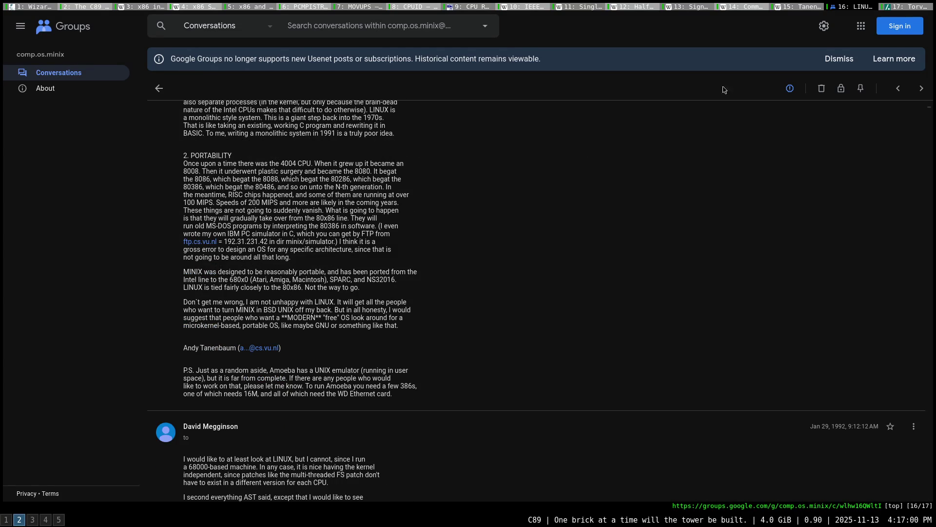
click(802, 8)
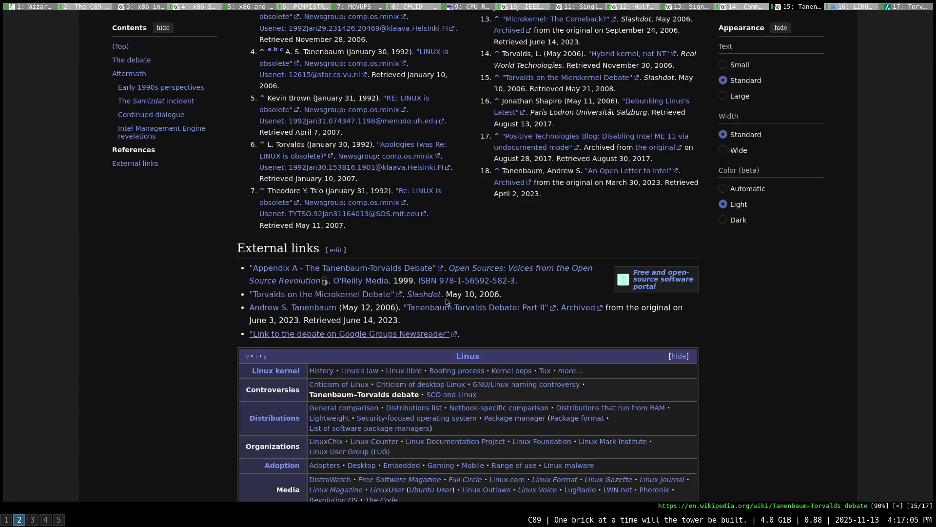
Open the archived 'Tanenbaum-Torvalds Debate Part II' page in a new tab and close the Google Groups thread tab
middle_click(576, 306)
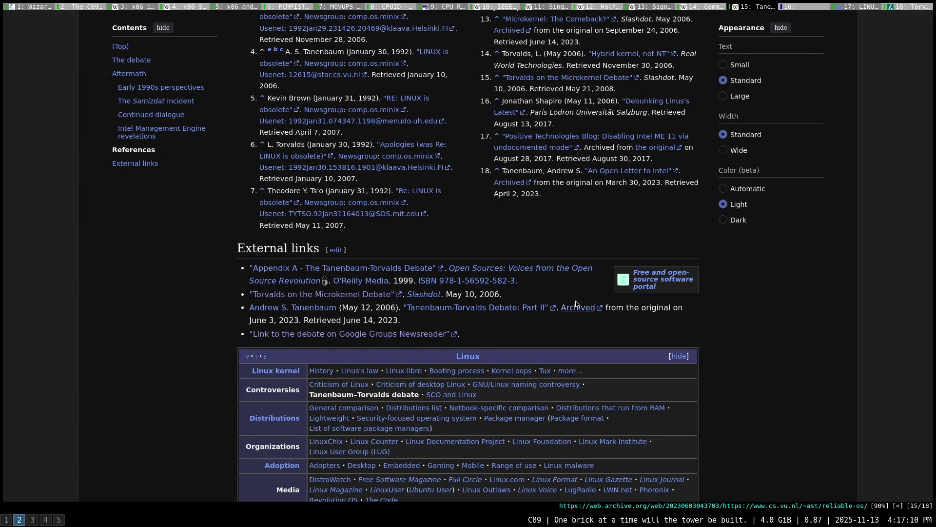
click(844, 7)
middle_click(844, 9)
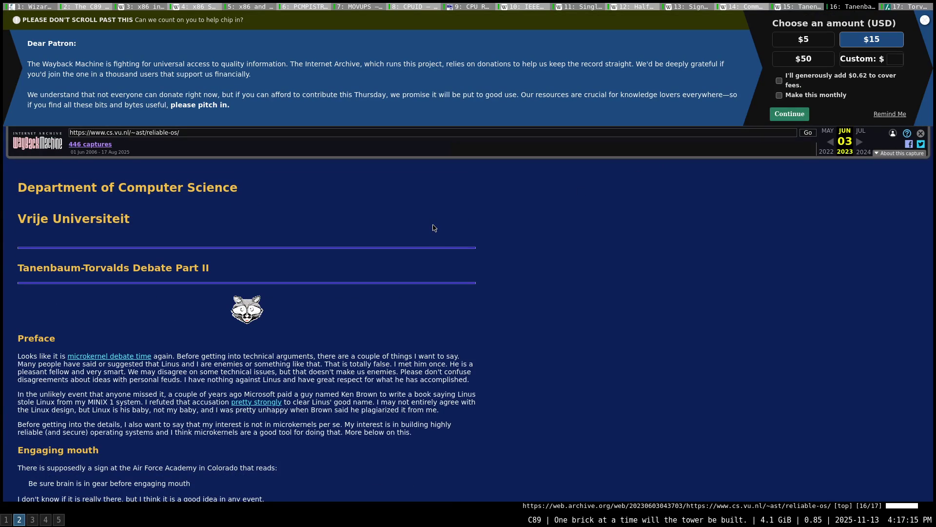
scroll(432, 227, down, 2)
scroll(432, 228, down, 1)
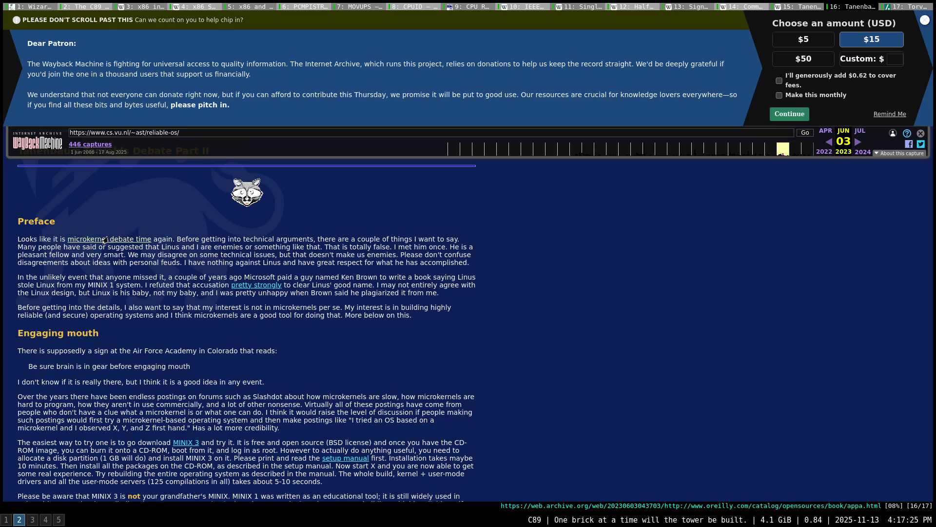
scroll(252, 272, down, 1)
scroll(252, 272, down, 4)
scroll(252, 271, down, 4)
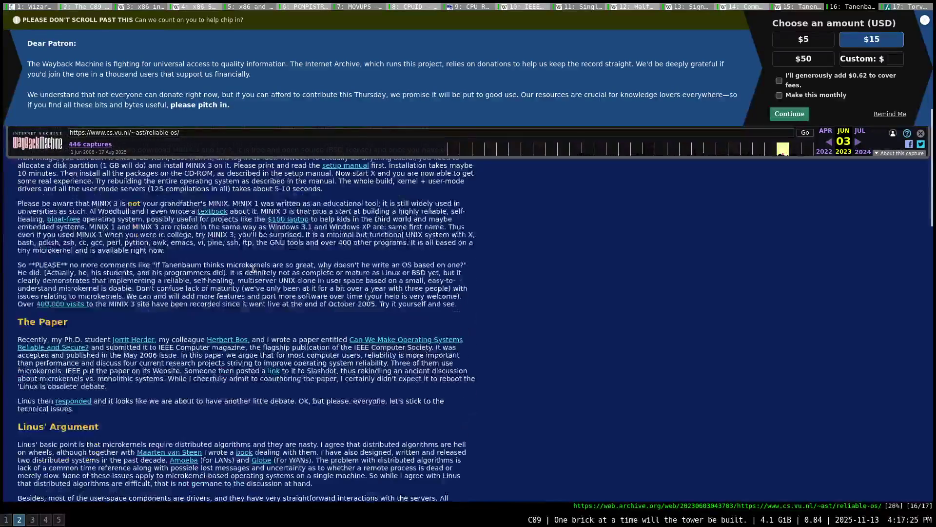
scroll(252, 271, down, 4)
scroll(252, 271, down, 5)
scroll(251, 272, down, 5)
scroll(251, 272, down, 5)
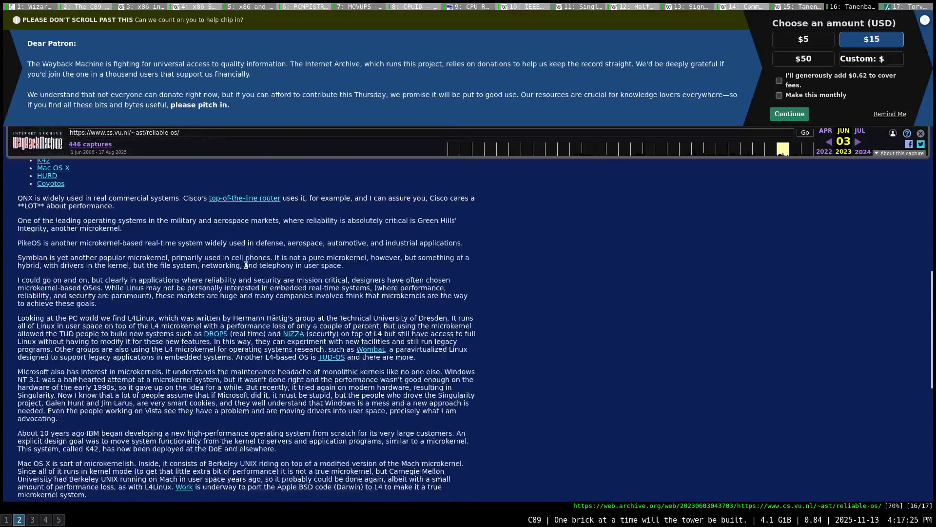
scroll(252, 271, down, 5)
scroll(246, 267, down, 3)
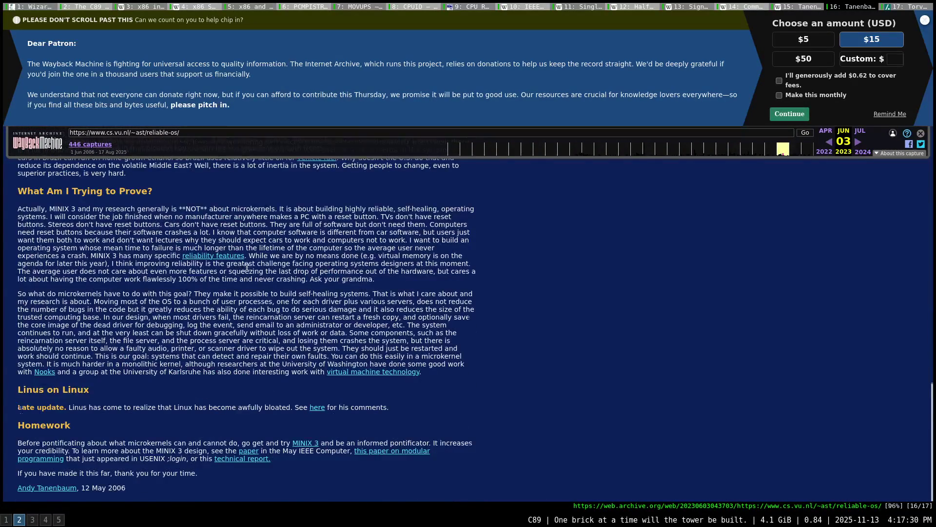
scroll(246, 267, up, 5)
scroll(247, 265, up, 5)
scroll(246, 265, up, 5)
scroll(246, 265, up, 5)
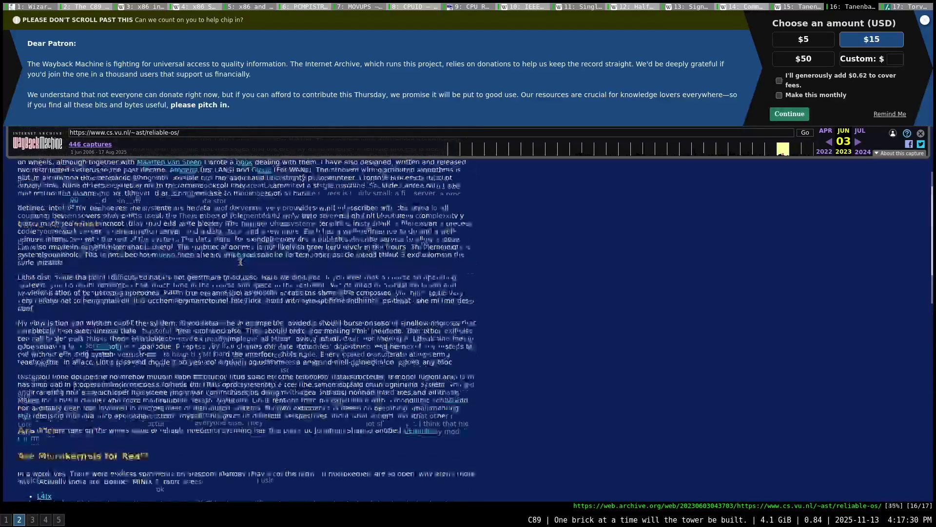
scroll(237, 262, up, 5)
scroll(236, 262, up, 5)
scroll(234, 261, up, 5)
scroll(223, 262, up, 5)
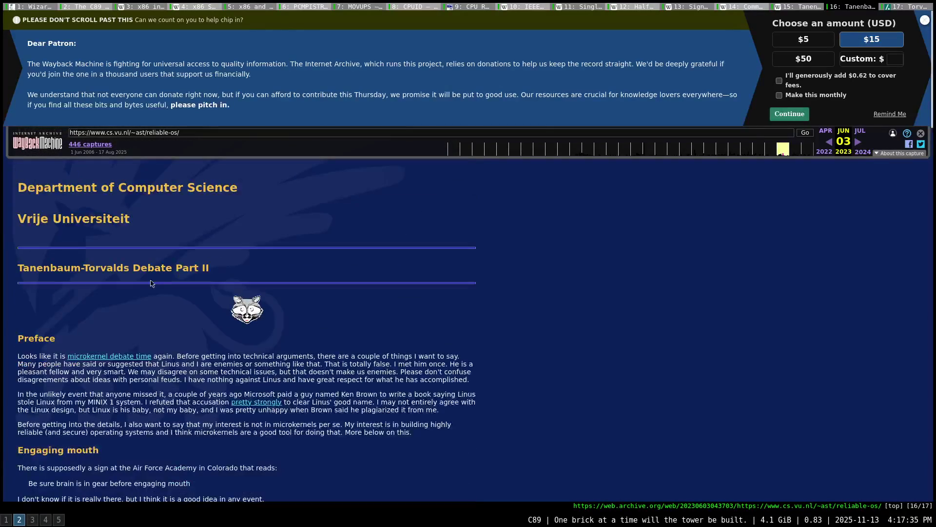
scroll(228, 288, down, 2)
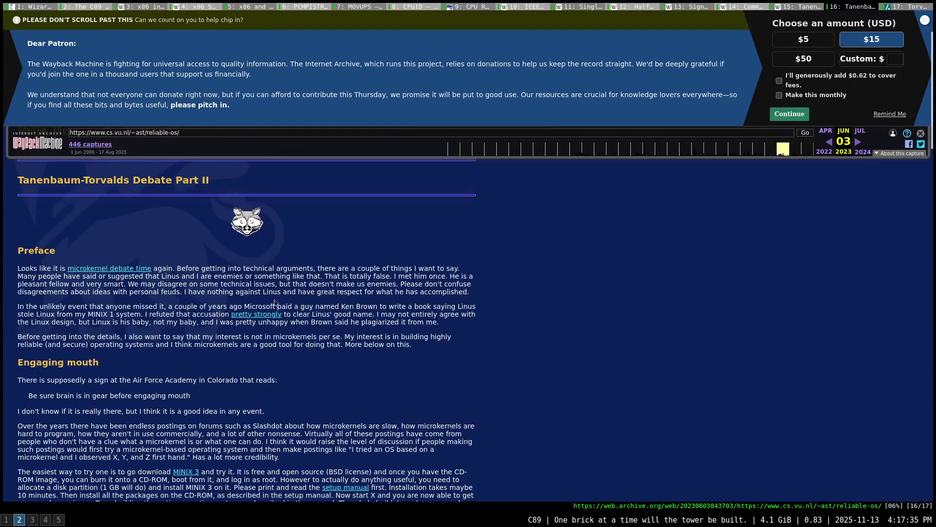
Close the blank tab, the archived Debate Part II page, the Slashdot discussion and the Tanenbaum–Torvalds article, leaving Common logarithm showing
key(ctrl+t)
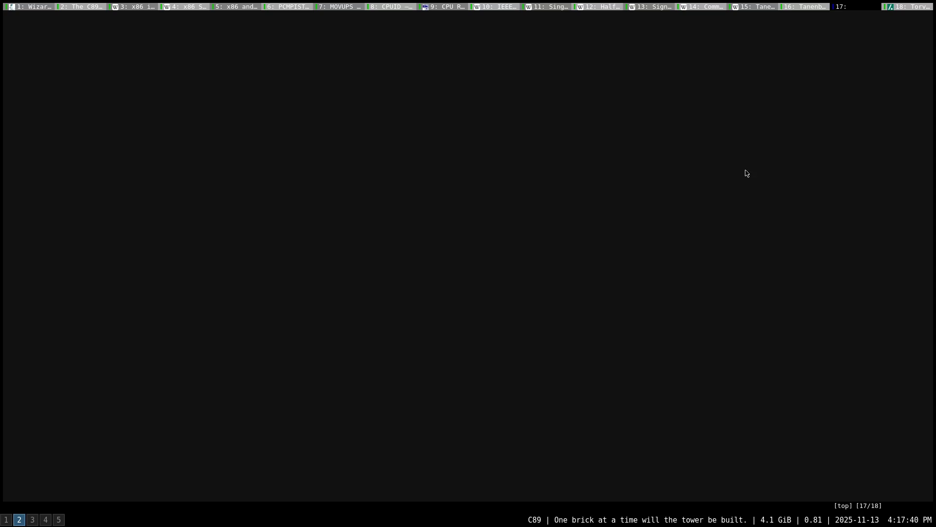
middle_click(848, 7)
click(841, 7)
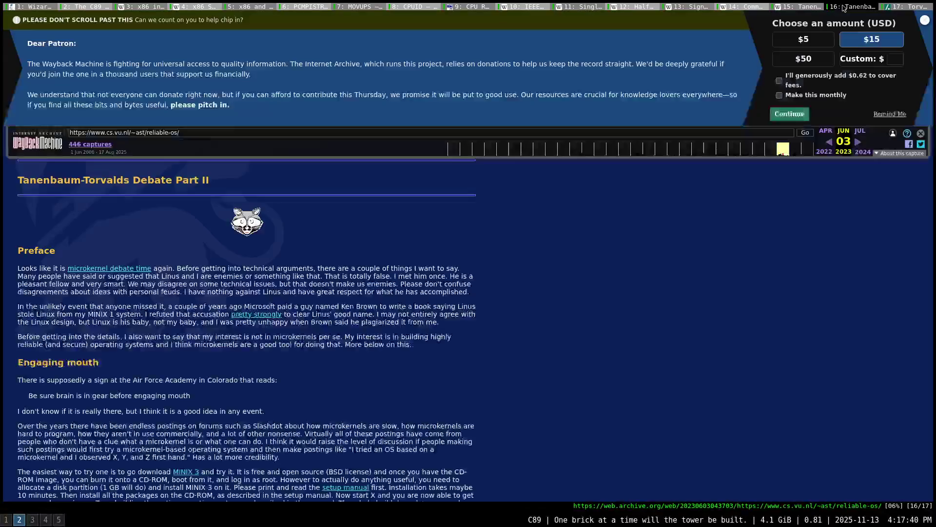
middle_click(841, 6)
middle_click(881, 9)
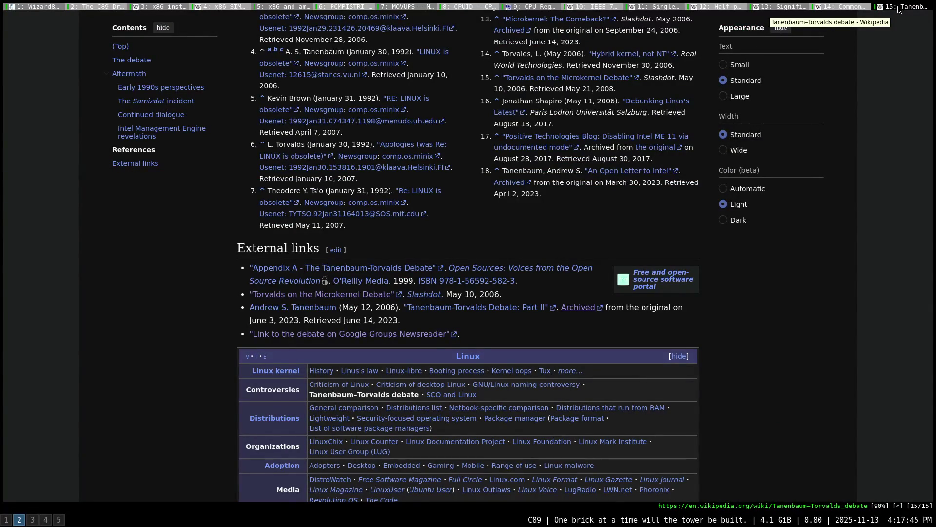
middle_click(899, 9)
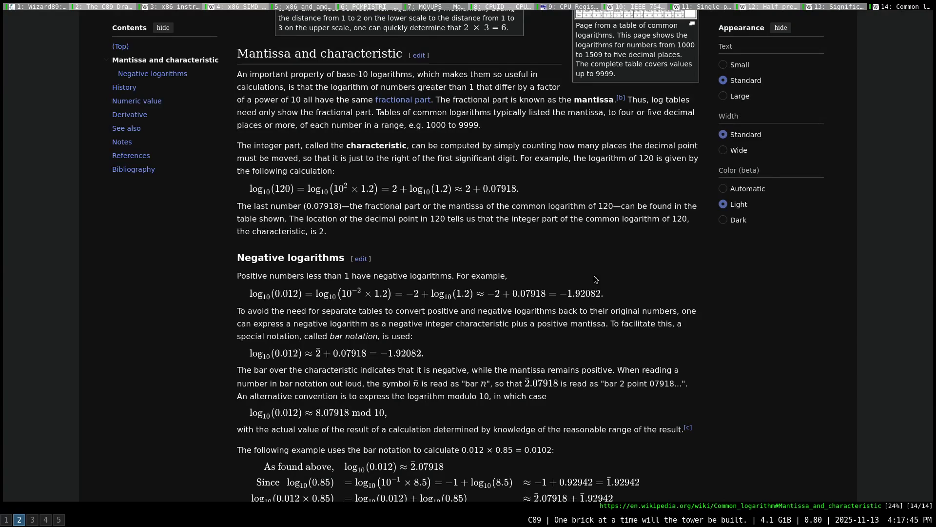
Switch to workspace 5 with the IEEE 754-2019 PDF open in zathura at page 23
click(58, 519)
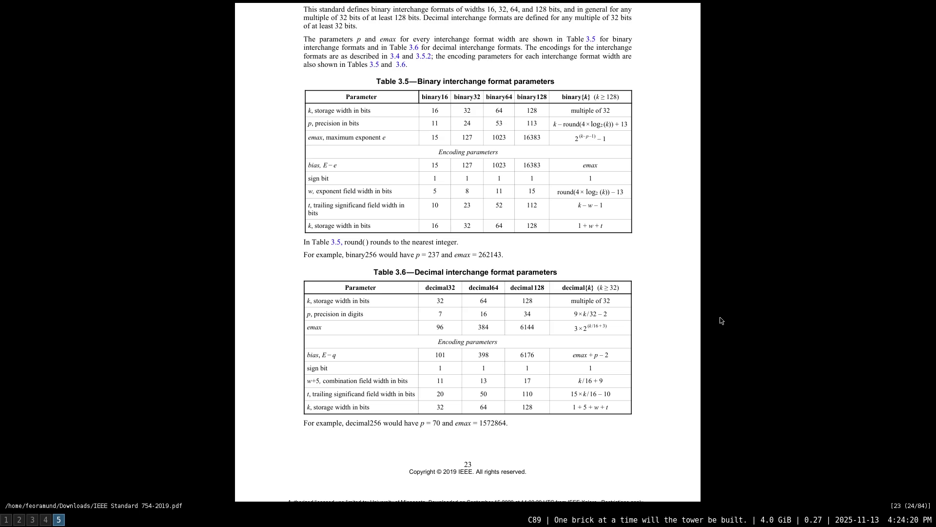
scroll(720, 320, down, 1)
scroll(721, 320, down, 1)
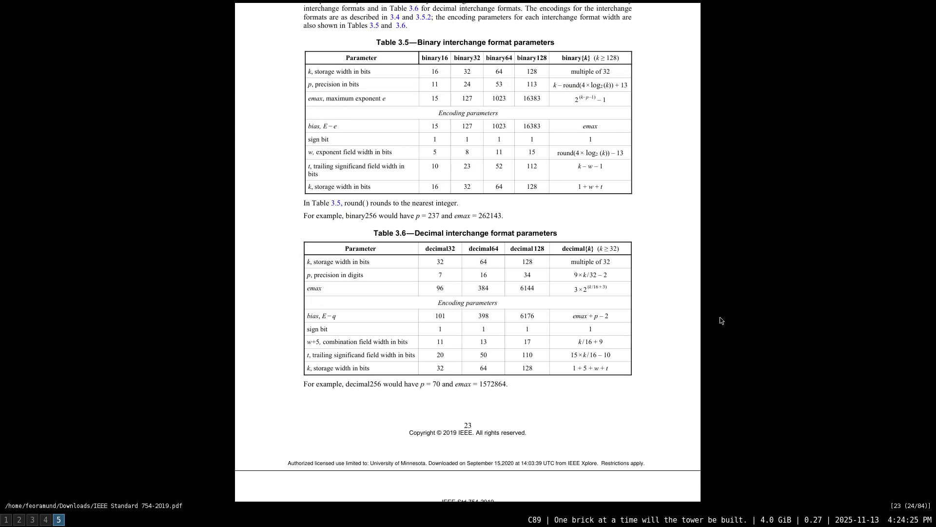
scroll(721, 321, down, 1)
scroll(720, 321, down, 1)
scroll(720, 320, down, 1)
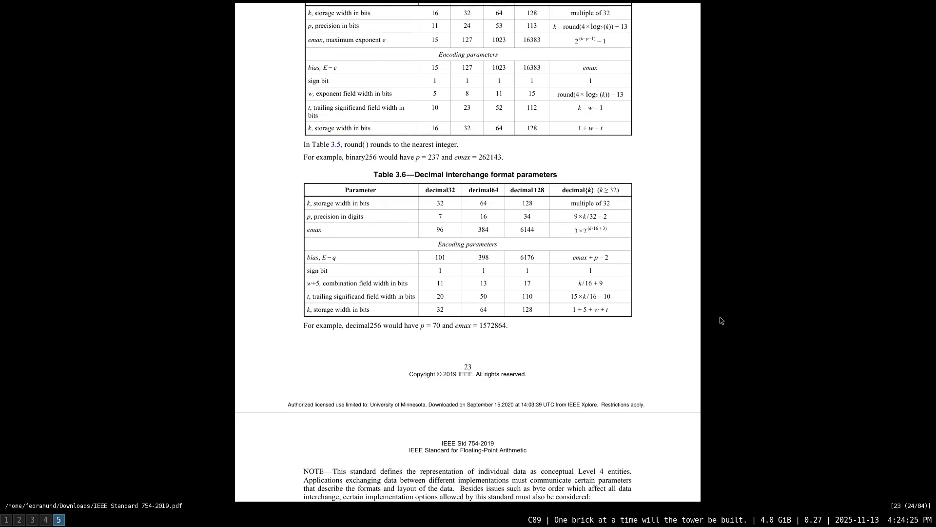
scroll(721, 320, down, 1)
scroll(721, 321, down, 4)
scroll(722, 321, down, 4)
scroll(723, 321, down, 3)
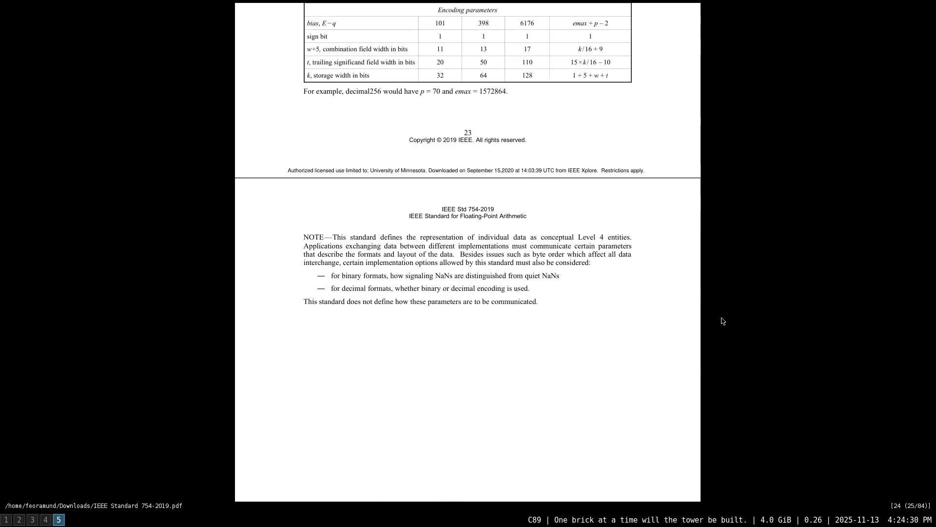
scroll(722, 321, down, 1)
scroll(722, 320, down, 3)
scroll(722, 320, down, 1)
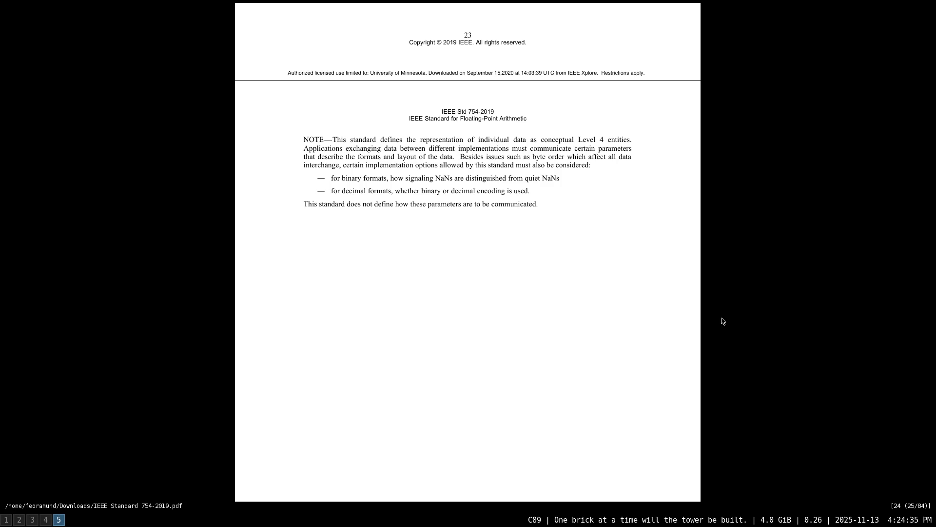
scroll(722, 321, down, 2)
Return to the top of page 23, then page down to section 3.7 on page 25
key(Page_Up)
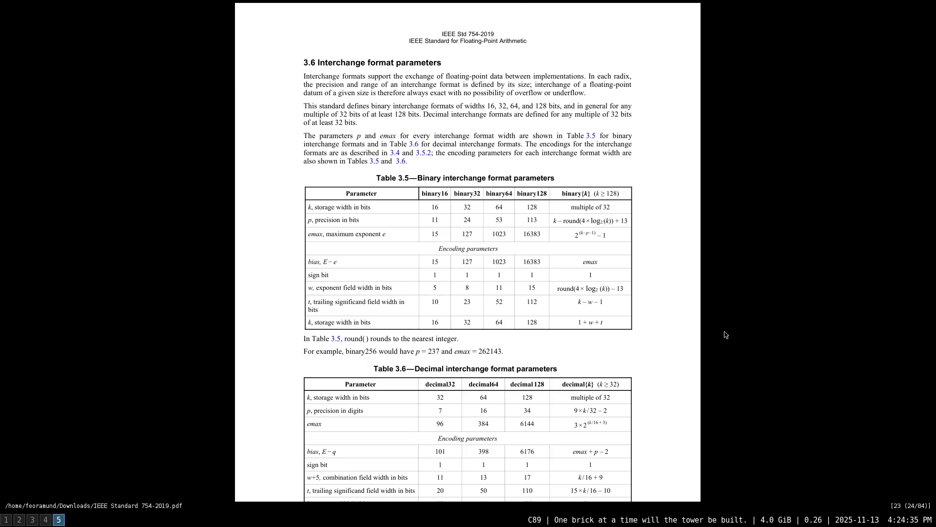
key(Page_Down)
key(Page_Down)
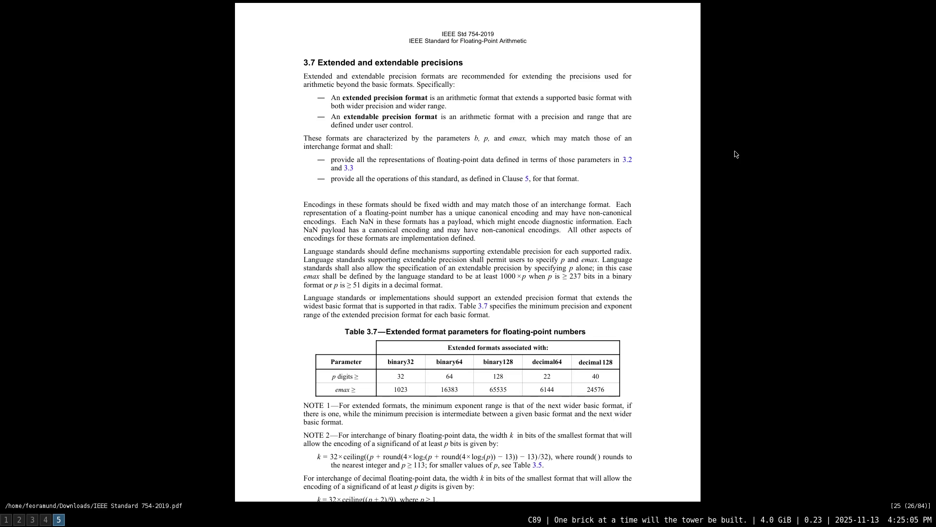
scroll(735, 154, down, 1)
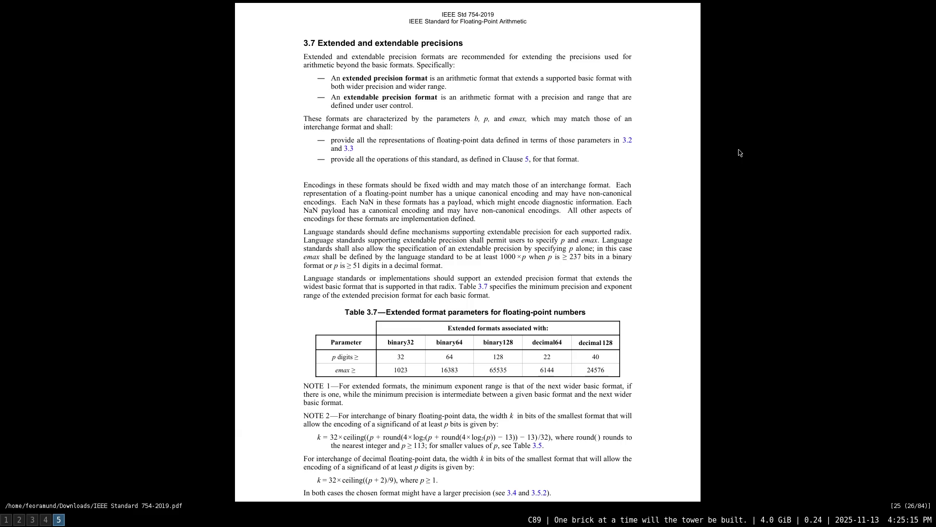
Scroll page 25 line by line to reveal NOTE 3 and the line below it
key(j)
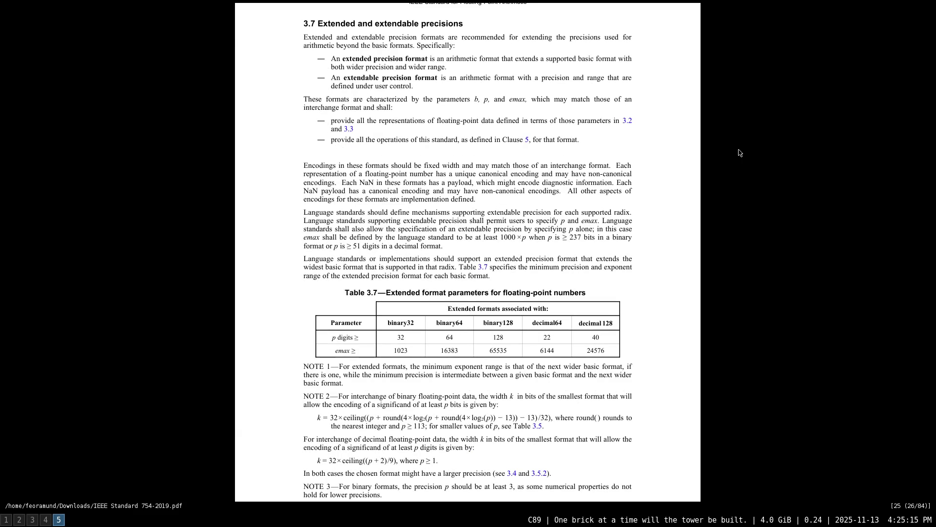
key(j)
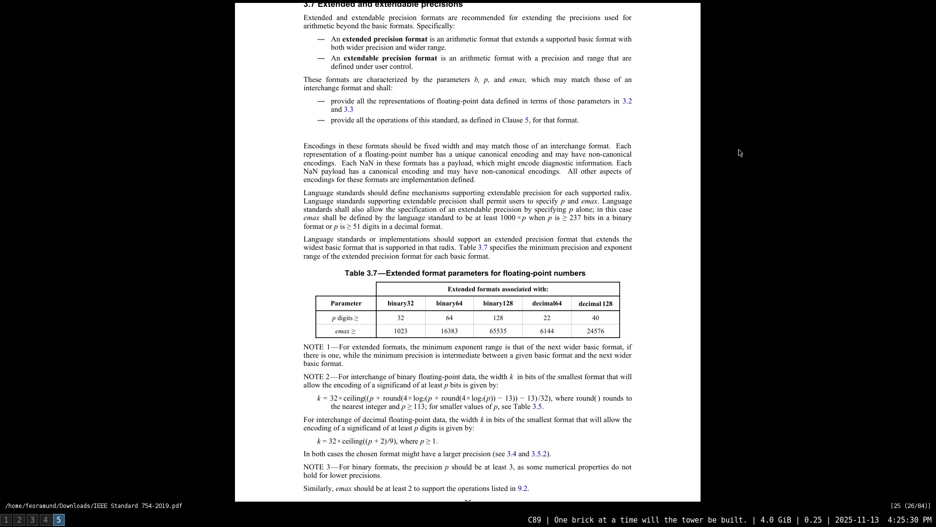
scroll(739, 153, up, 1)
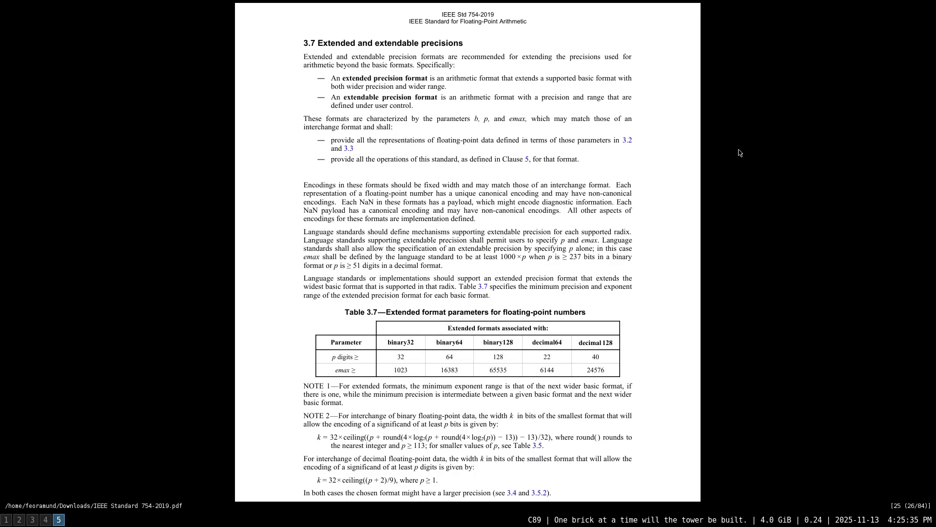
scroll(739, 152, down, 3)
scroll(740, 161, down, 3)
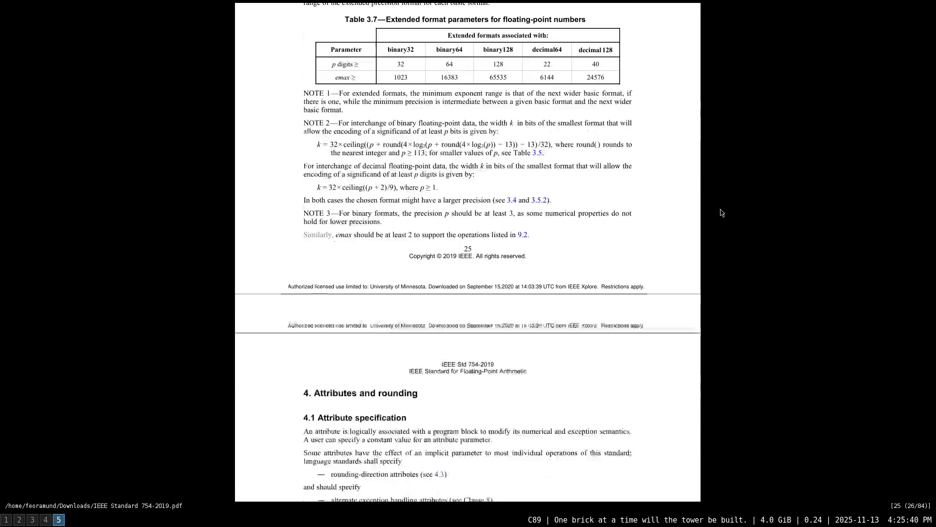
scroll(736, 175, down, 3)
scroll(732, 194, down, 2)
scroll(727, 217, down, 1)
scroll(726, 218, down, 1)
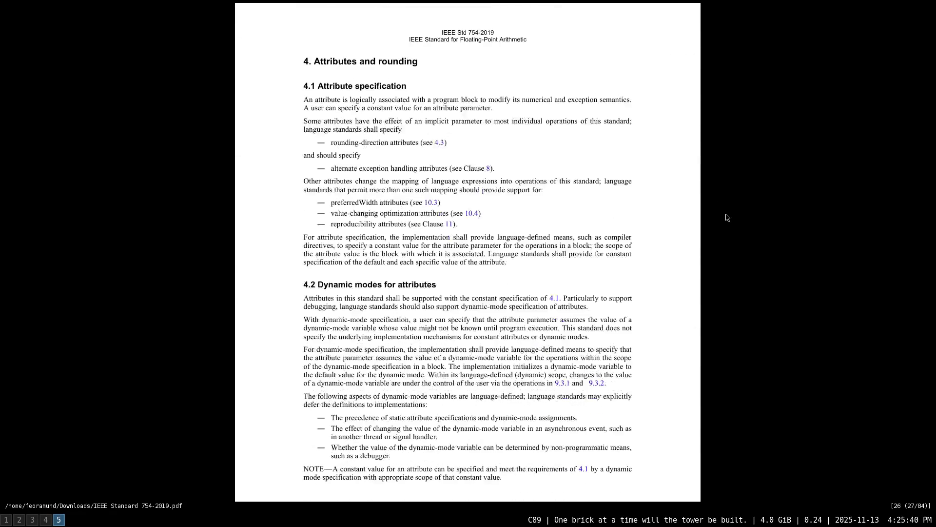
scroll(727, 218, down, 1)
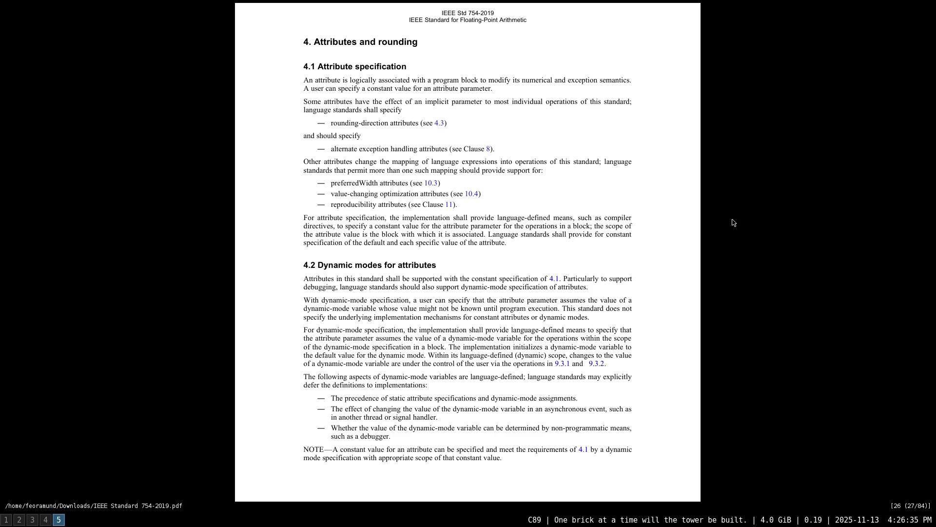
scroll(733, 222, down, 1)
scroll(725, 247, down, 3)
scroll(754, 300, down, 3)
scroll(762, 322, down, 4)
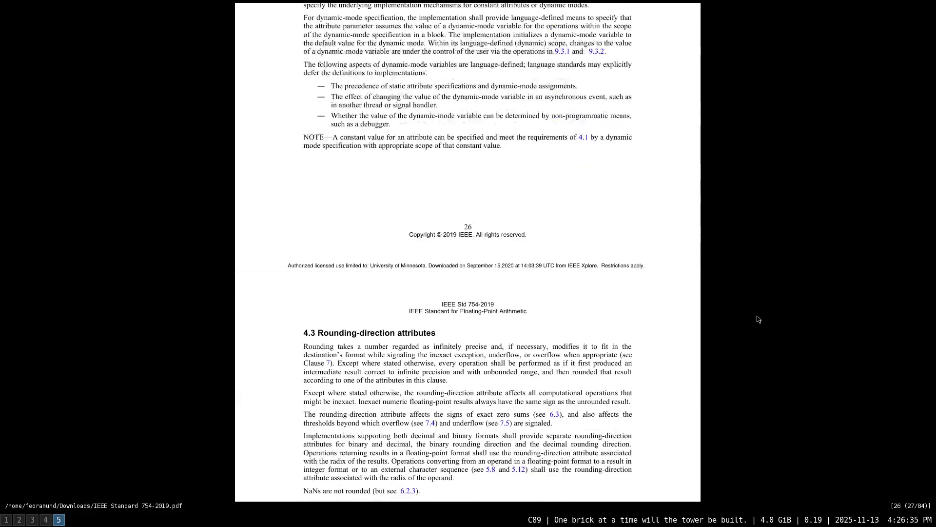
scroll(758, 319, down, 3)
scroll(758, 318, down, 2)
scroll(758, 319, down, 2)
scroll(758, 319, down, 2)
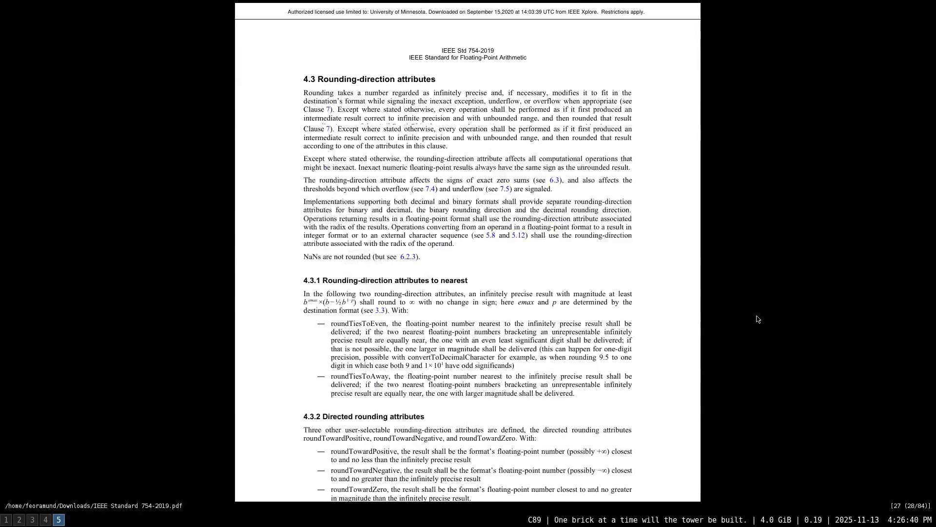
scroll(757, 319, down, 1)
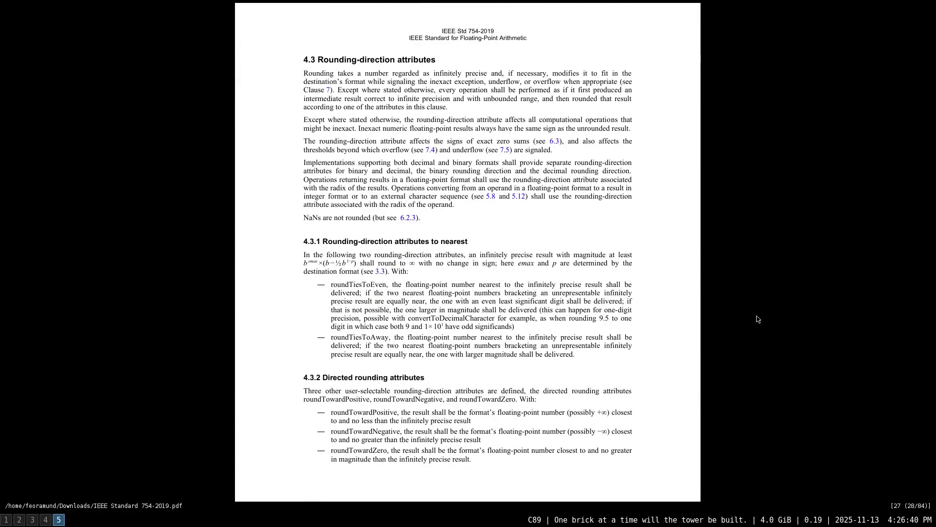
scroll(758, 319, down, 1)
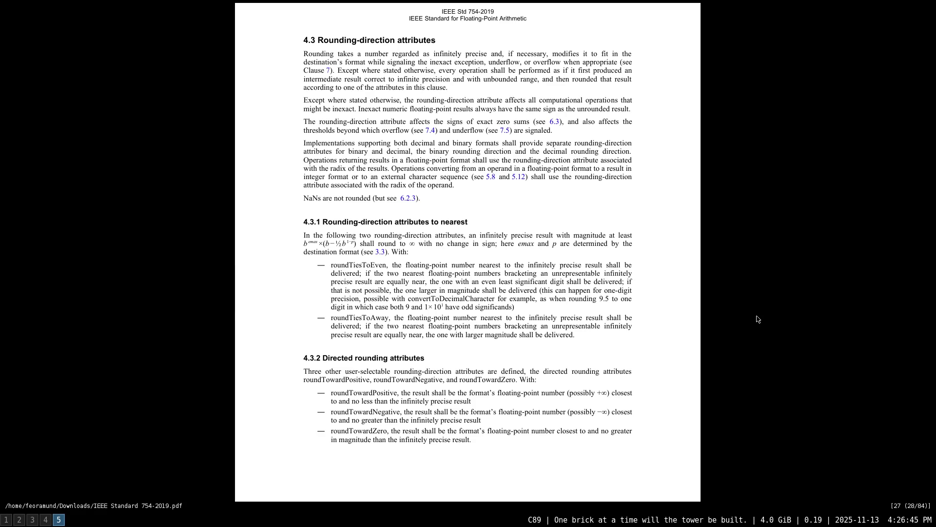
Browse the outline through chapter 5, expanding and collapsing sections 5.3, 5.4 and 5.5
key(Tab)
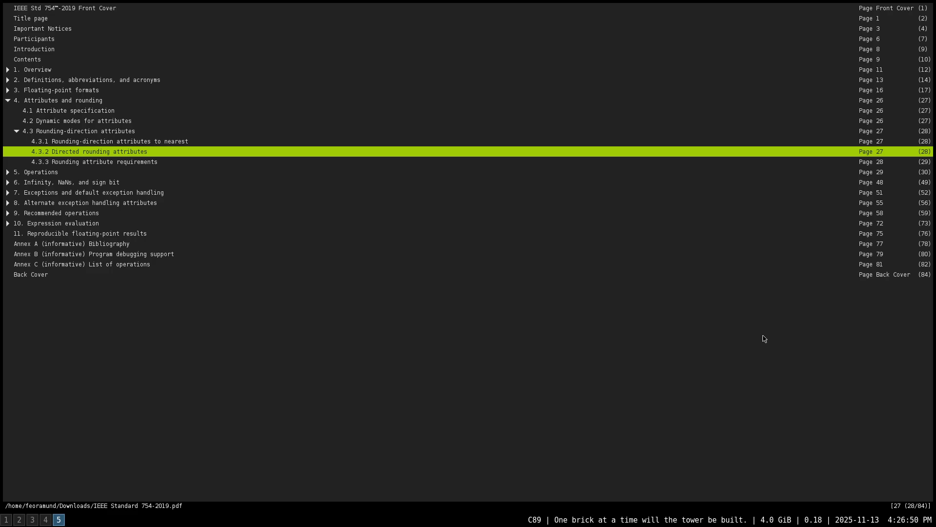
key(j)
key(j)
key(l)
key(j)
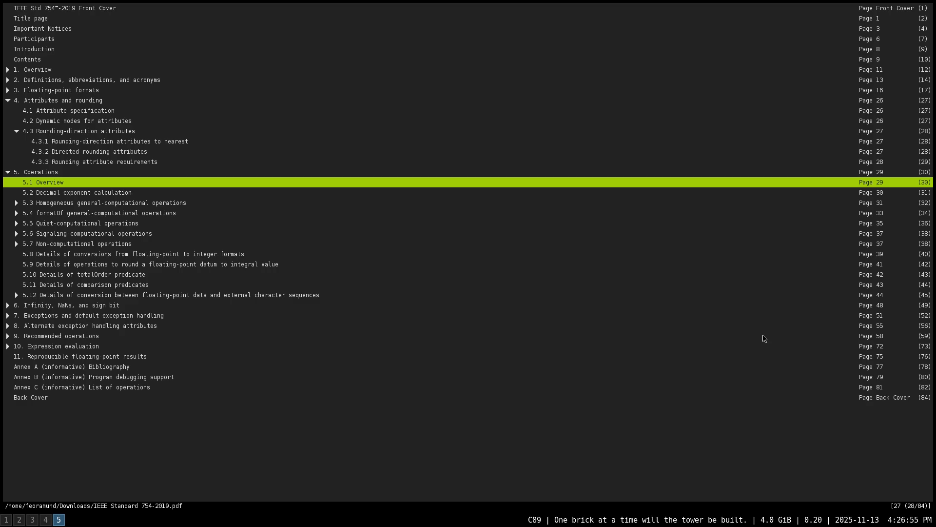
key(j)
key(j)
key(l)
key(j)
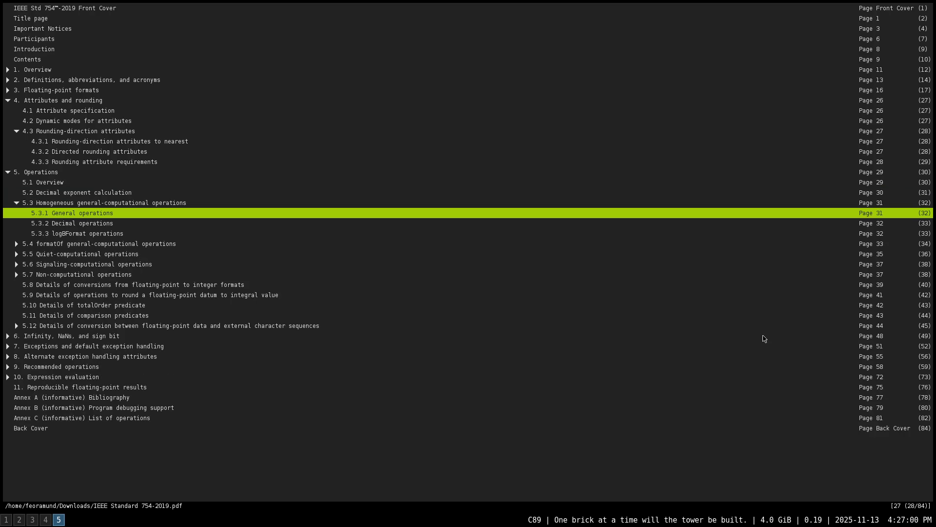
key(h)
key(j)
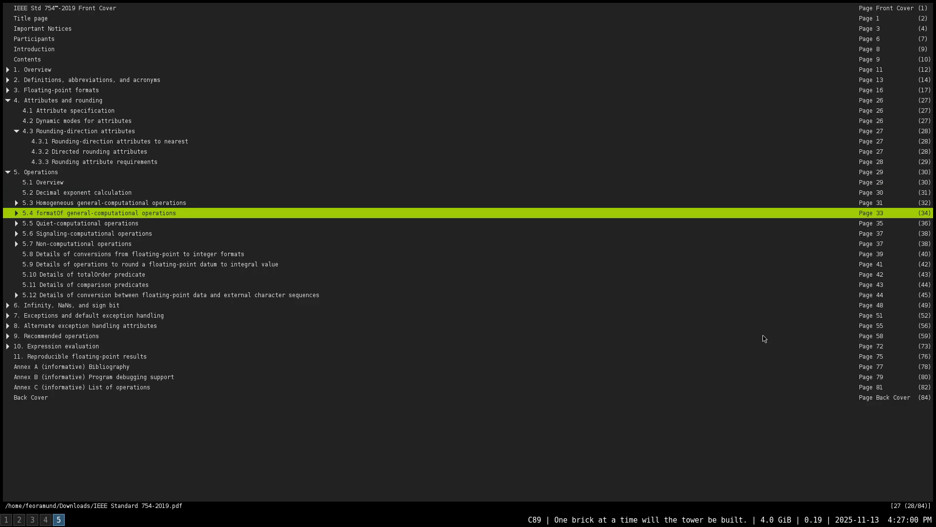
key(l)
key(j)
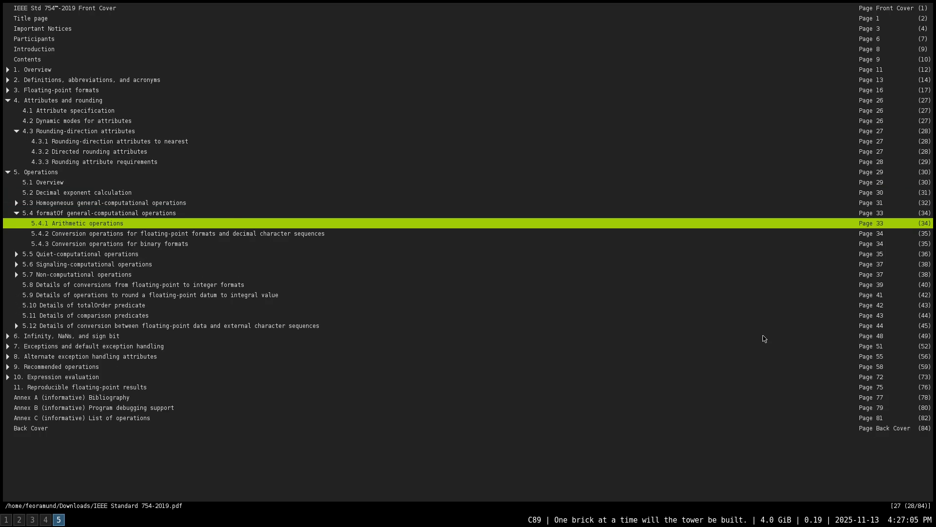
key(h)
key(j)
key(l)
key(j)
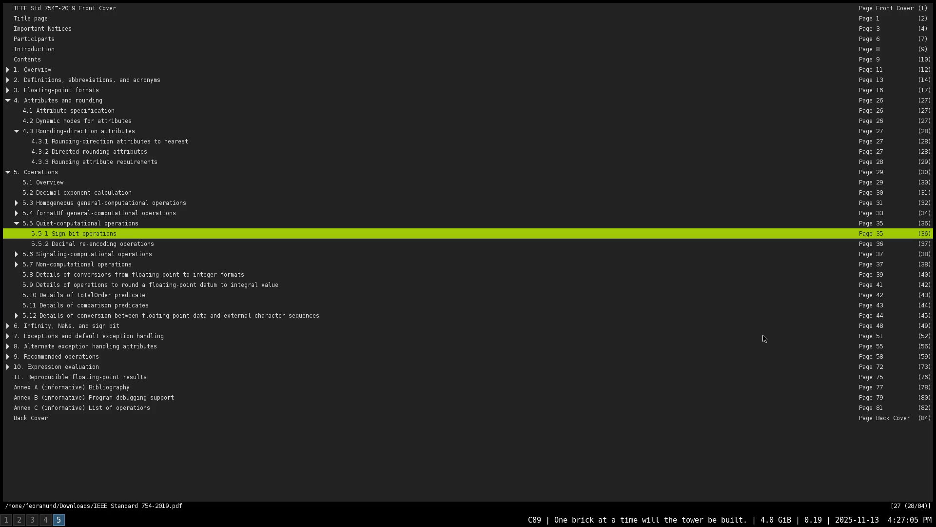
Jump to section 5.5.2 Decimal re-encoding operations from the outline
key(h)
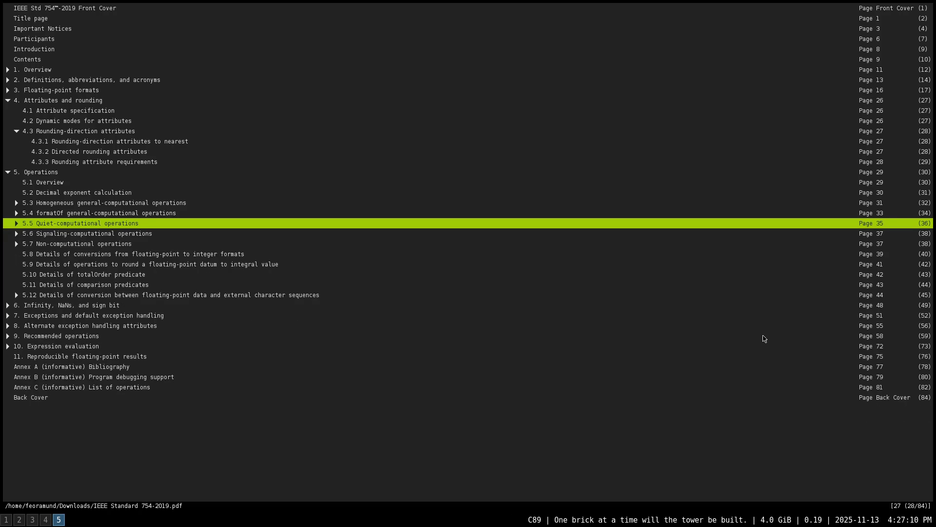
key(l)
key(j)
key(j)
key(Return)
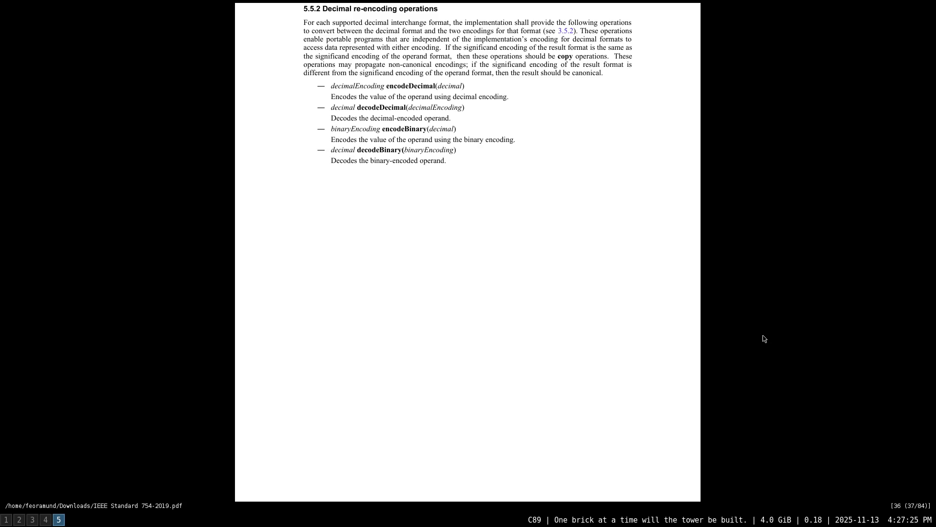
Reopen the outline and jump to section 5.12.1 on zeros, infinities and NaNs
key(Tab)
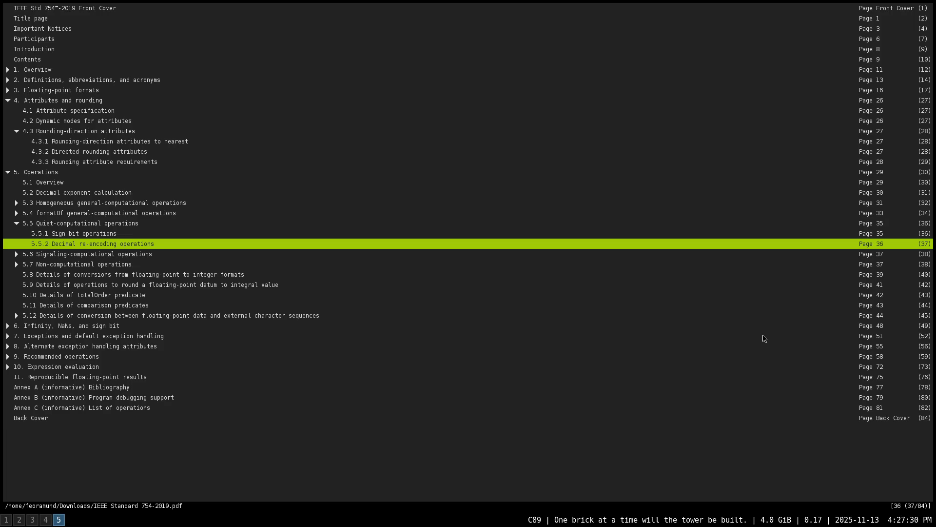
key(Down)
key(Down)
key(Down)
key(Down)
key(Down)
key(Down)
key(Right)
key(Down)
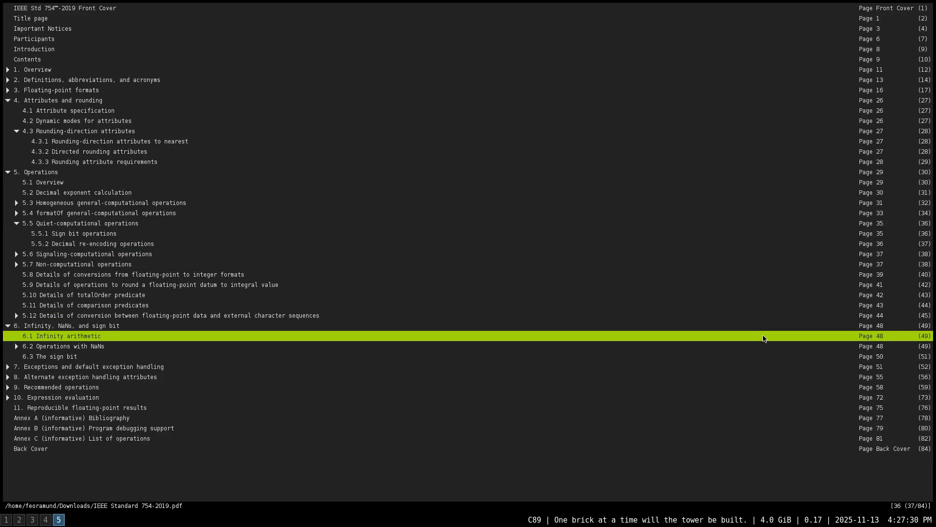
key(Up)
key(Up)
key(Right)
key(Down)
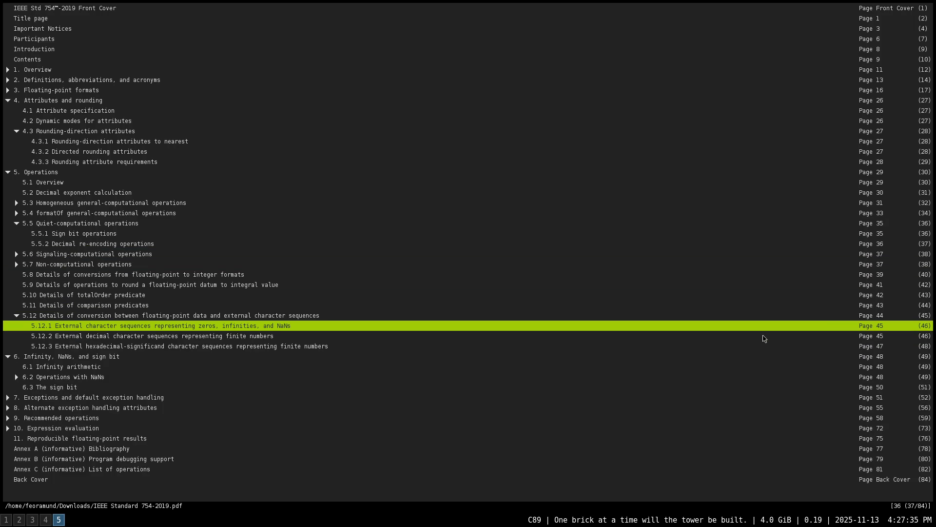
key(Return)
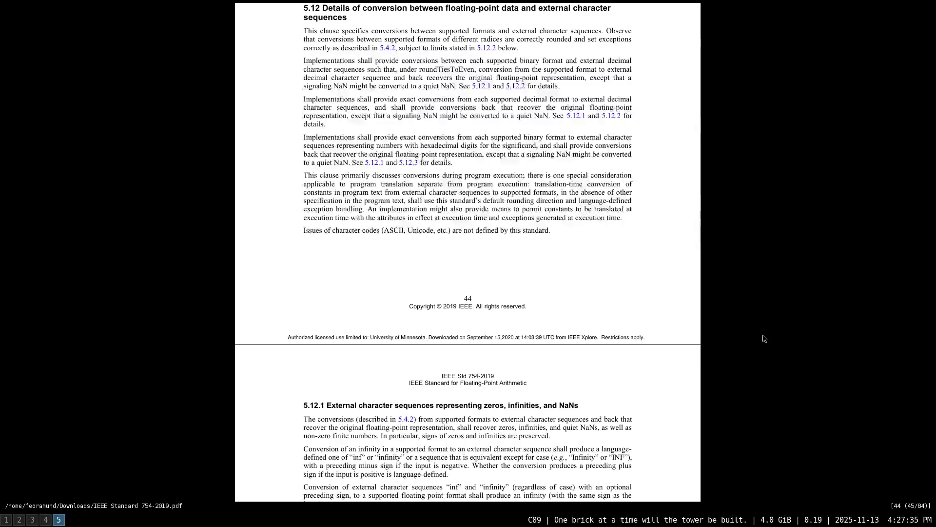
Nudge page 44 up and zoom in on the section 5.12 introduction text
key(k)
key(k)
key(plus)
key(plus)
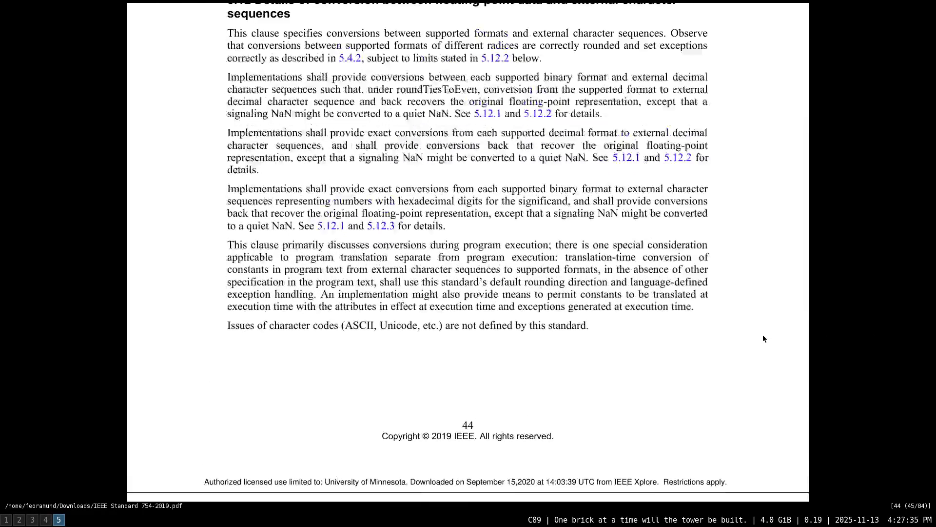
key(plus)
key(k)
key(k)
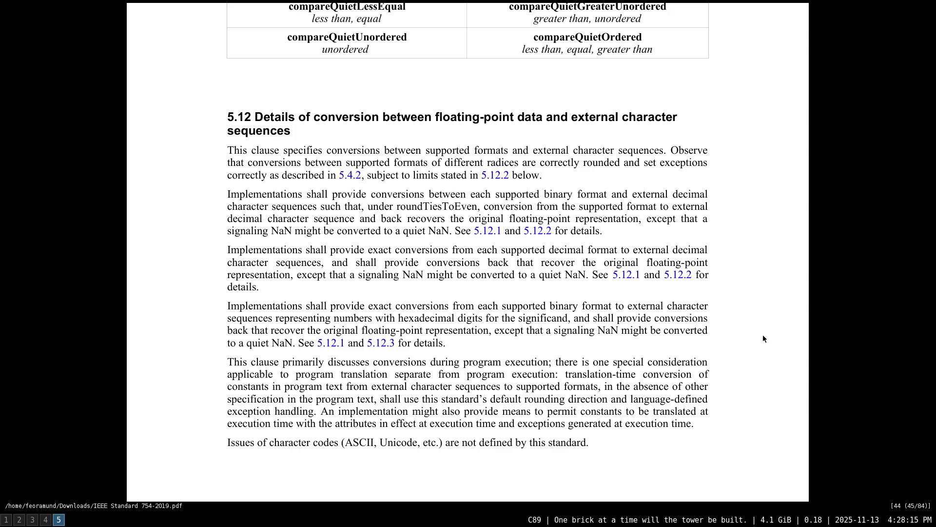
scroll(763, 338, down, 1)
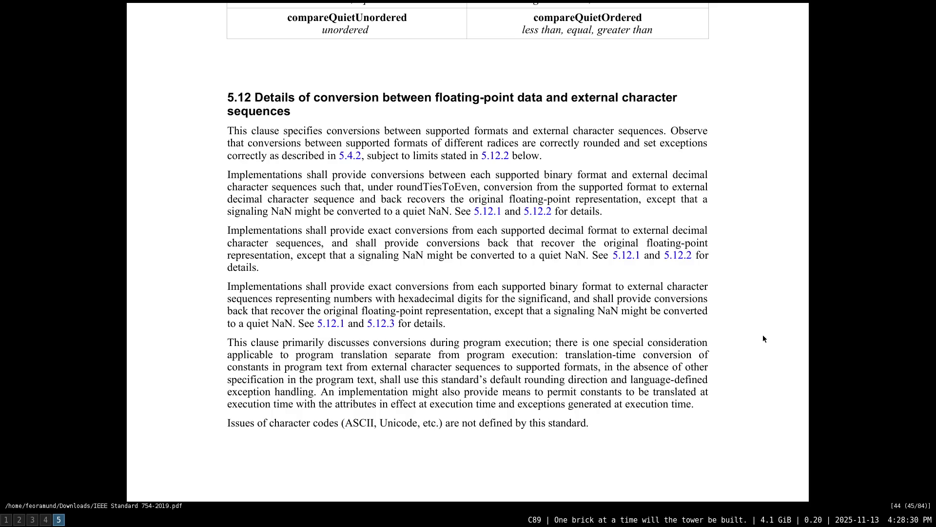
Switch to qutebrowser, start a new tab and search the page for 'andrew'
key(super+2)
text(:open -t down2co)
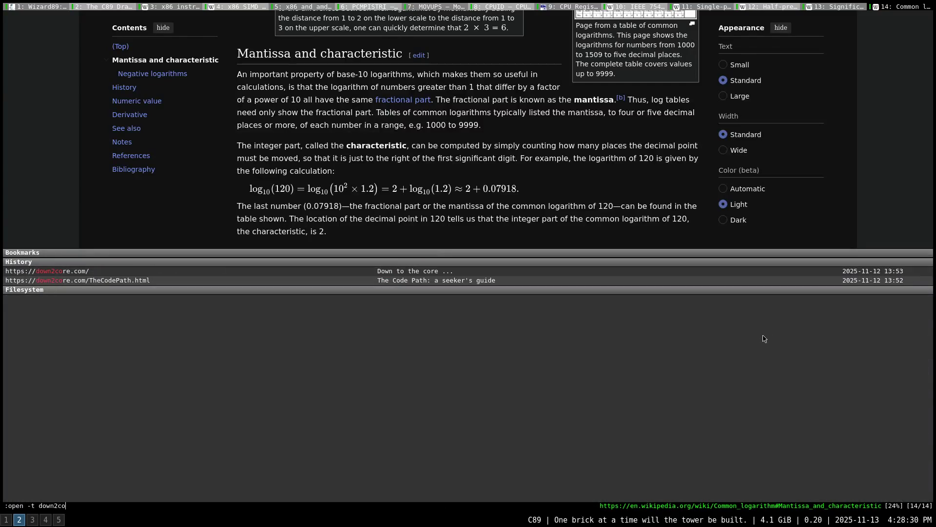
key(Return)
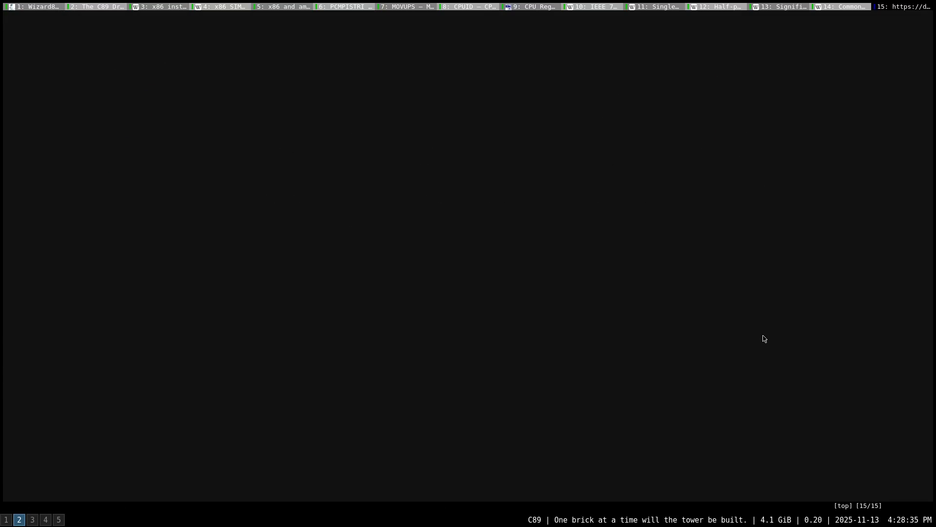
text(/deba)
key(Return)
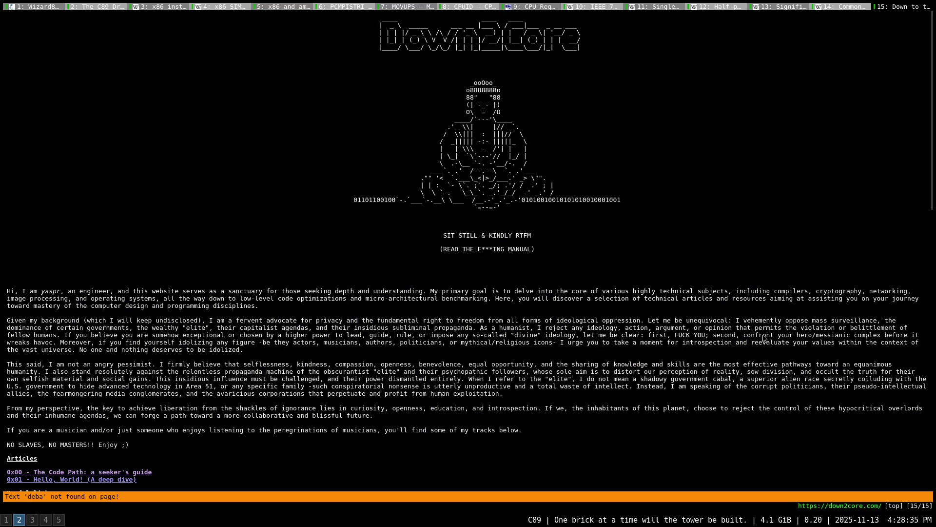
text(/and)
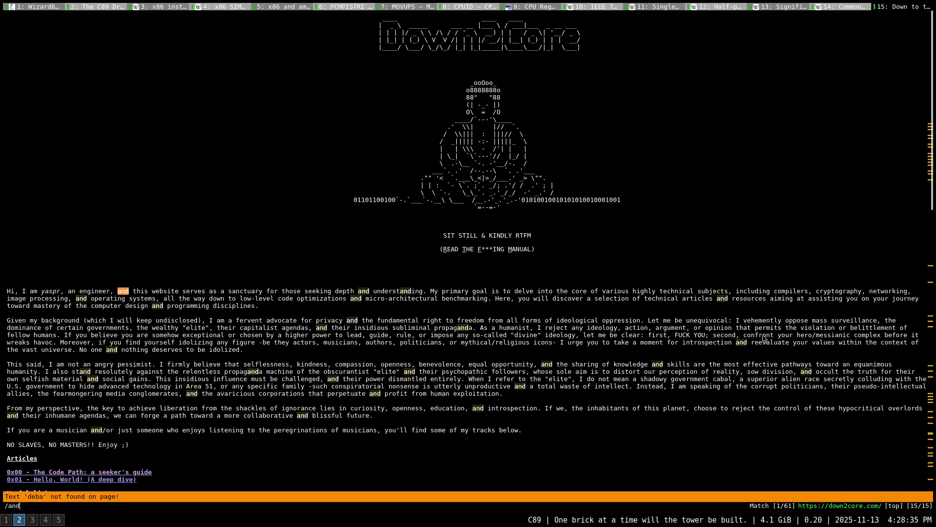
text(rew)
key(Return)
key(o)
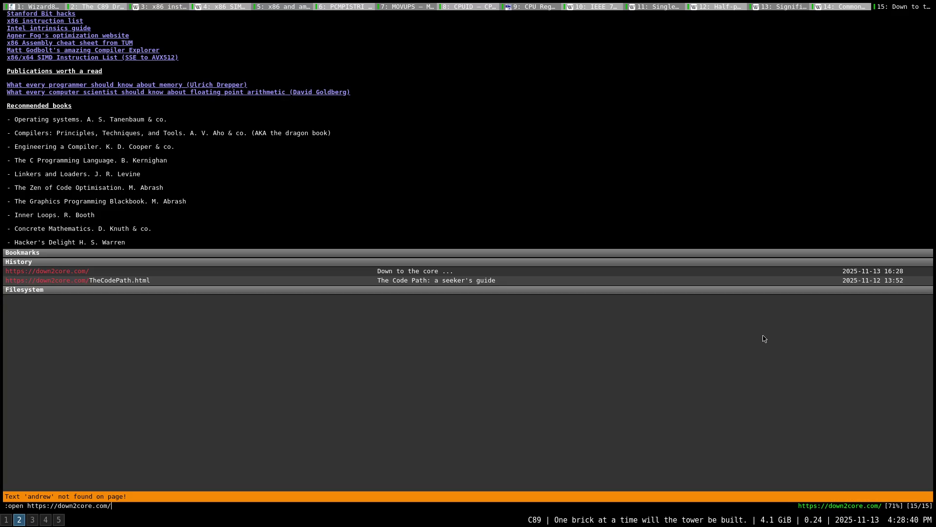
text(lbt)
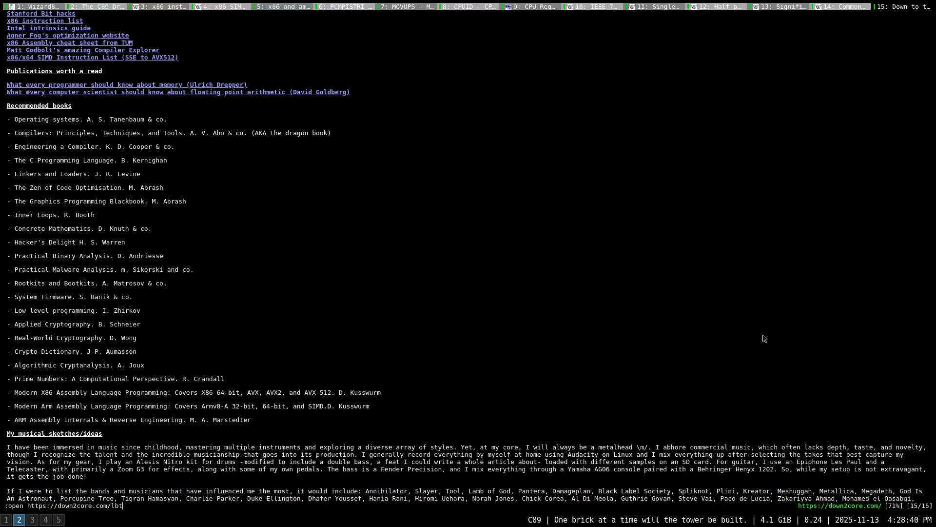
text(vs_ast.html)
key(Return)
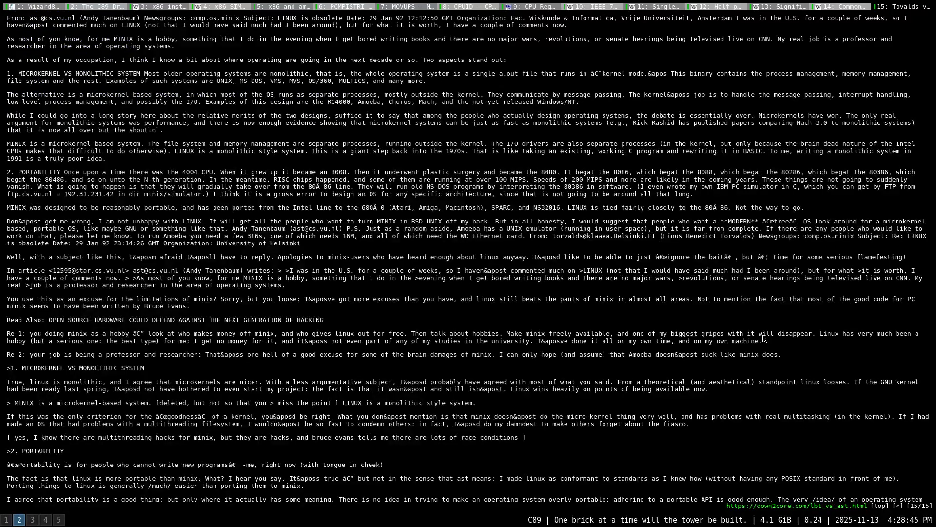
scroll(763, 337, down, 2)
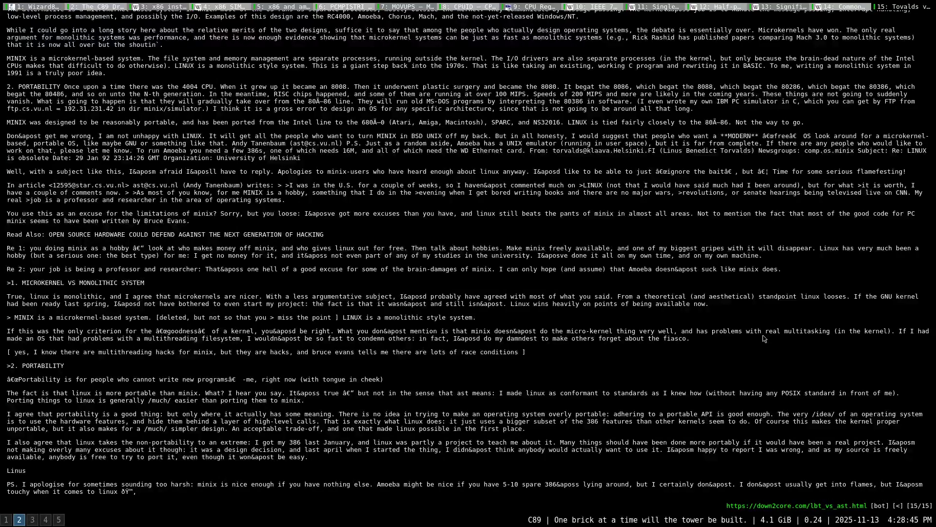
scroll(763, 337, up, 2)
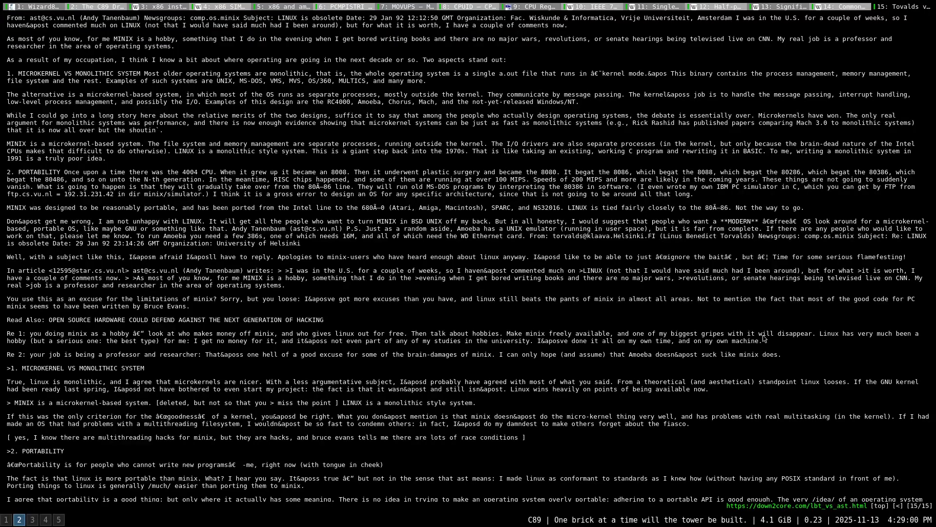
scroll(763, 338, down, 5)
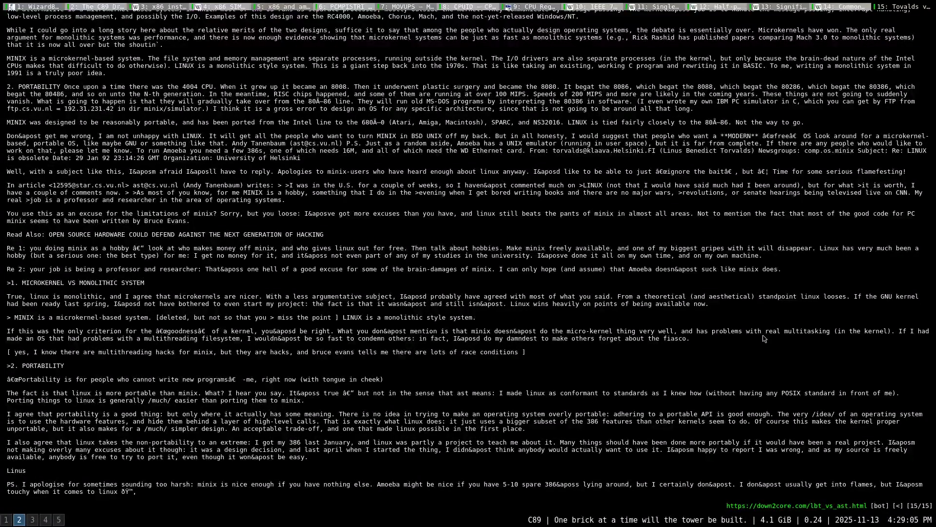
scroll(763, 337, up, 3)
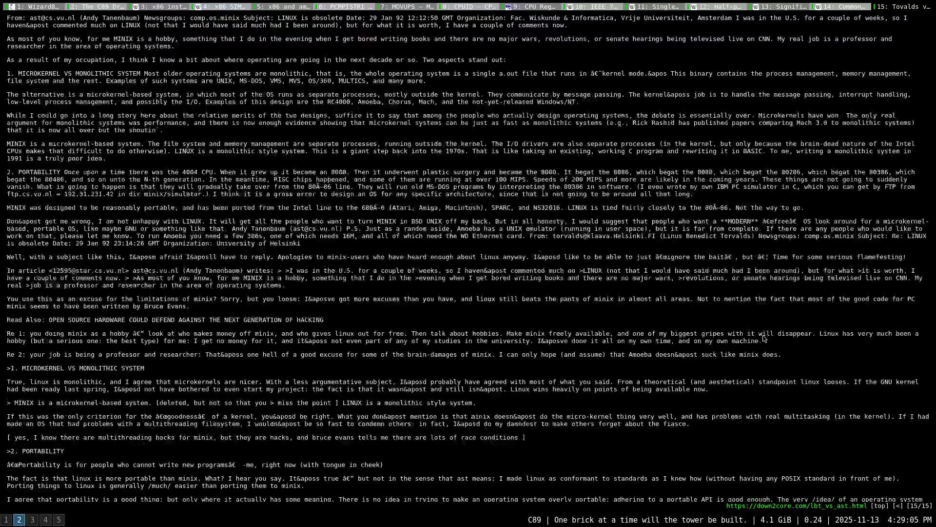
scroll(763, 337, down, 3)
scroll(763, 338, up, 3)
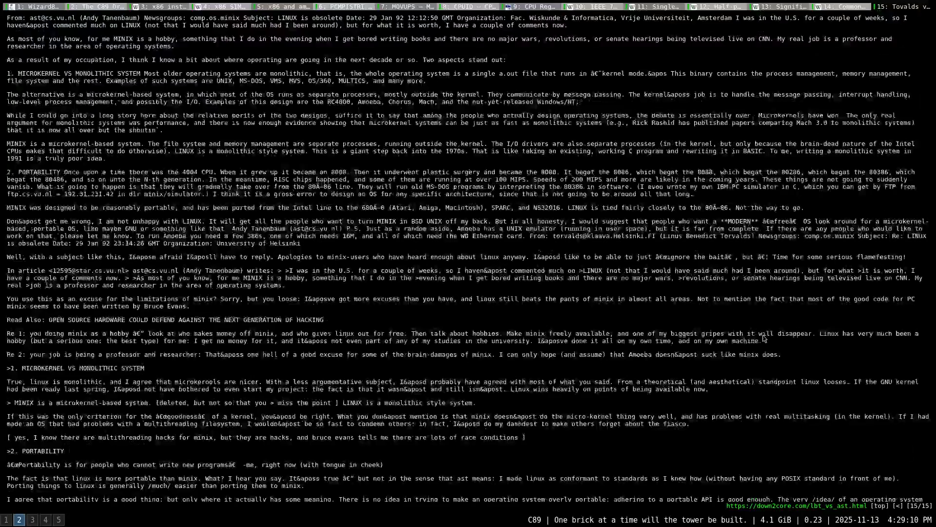
scroll(763, 337, down, 3)
scroll(762, 337, up, 3)
scroll(763, 337, down, 3)
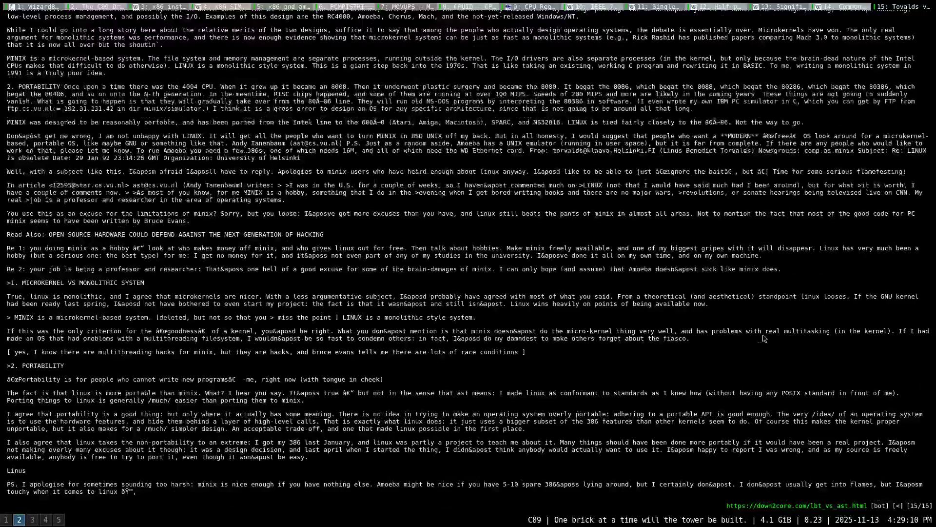
scroll(763, 337, up, 3)
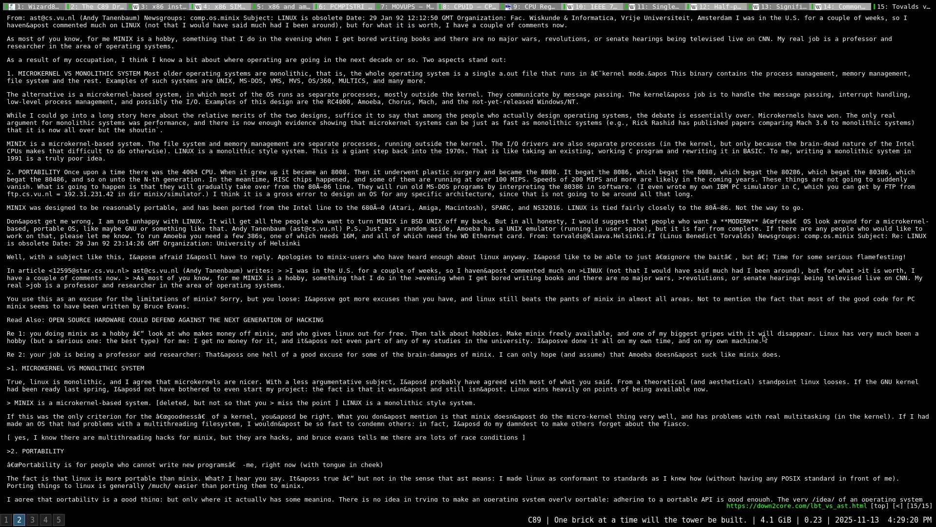
scroll(763, 338, down, 3)
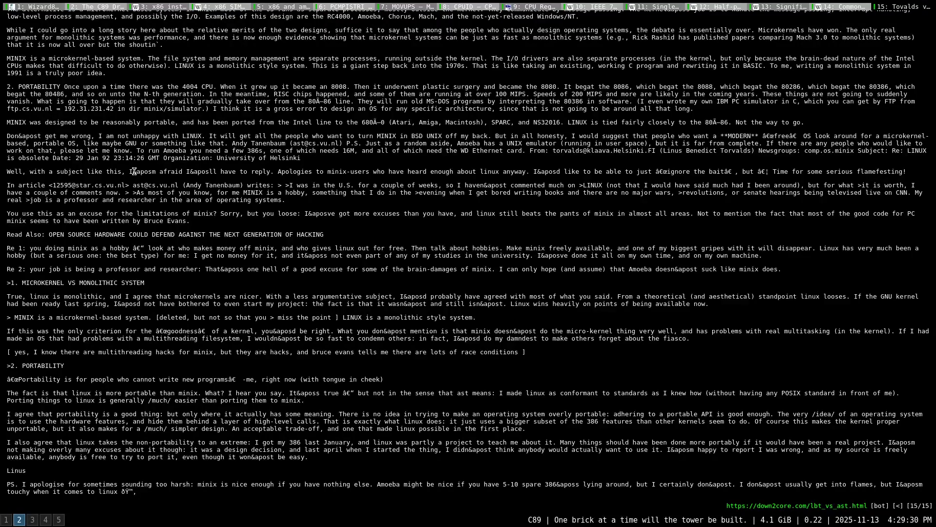
Zoom the debate page to 150% and select the garbled &apos entities around 'I afraid I'
drag(133, 171, 149, 172)
drag(130, 172, 142, 174)
click(154, 177)
key(plus)
key(plus)
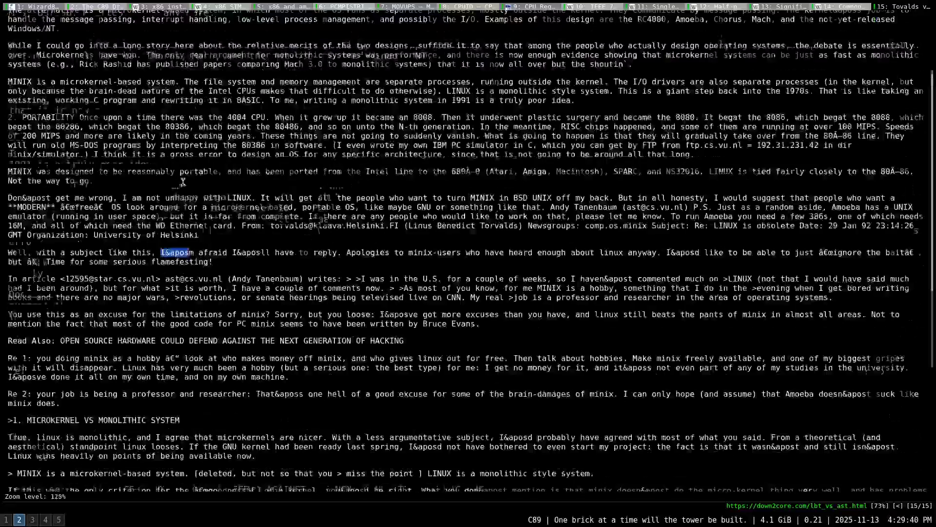
key(plus)
key(plus)
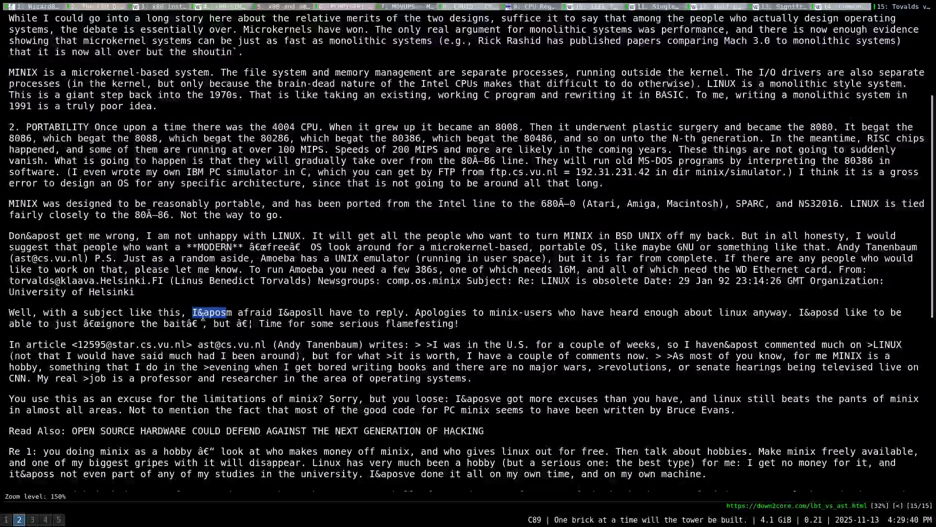
click(199, 313)
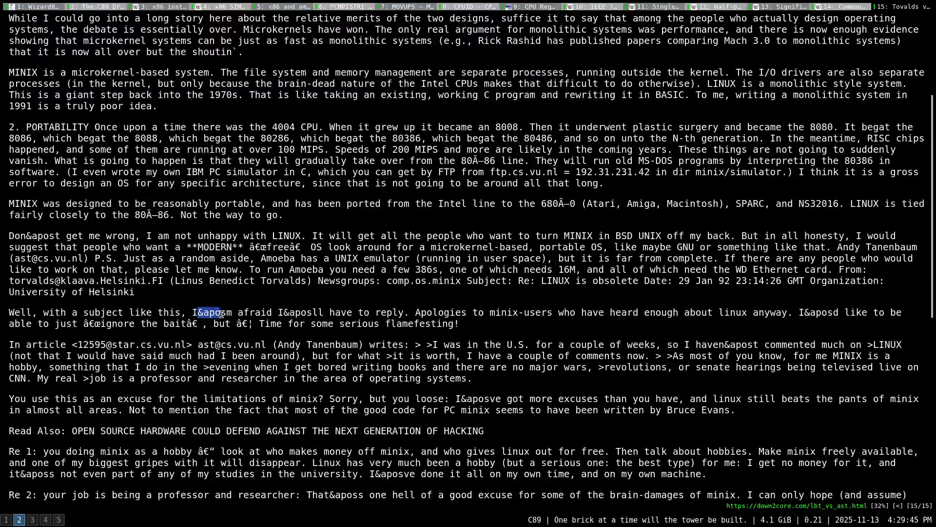
drag(199, 312, 227, 312)
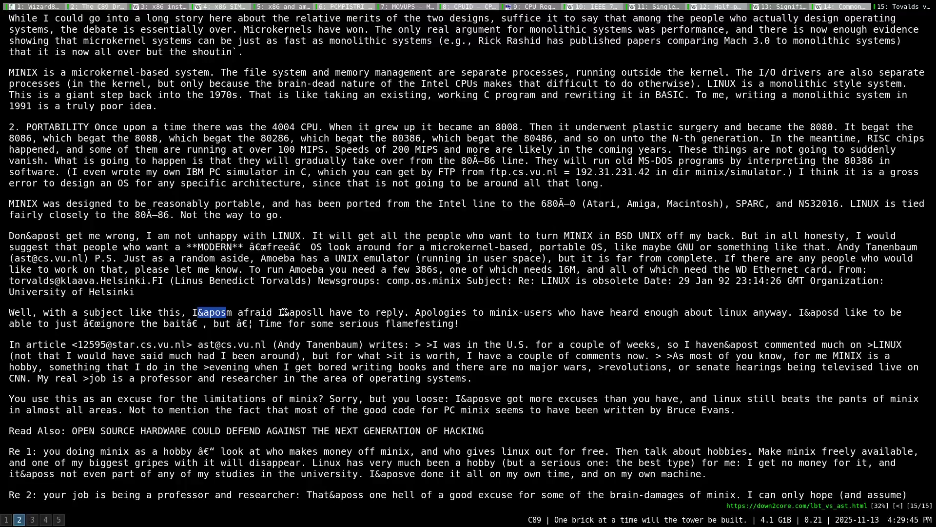
drag(285, 312, 314, 312)
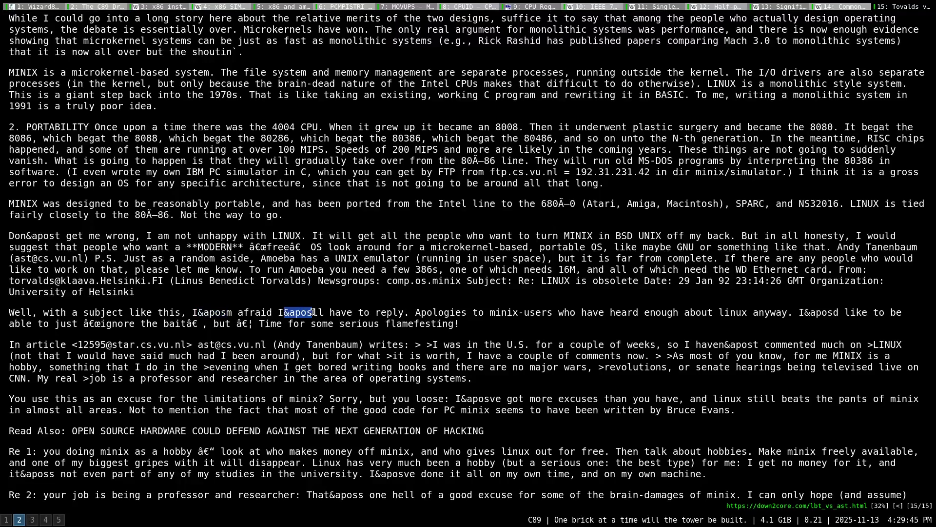
Select further garbled characters after 'but', before 'Portability' and at the last line's end
click(284, 374)
drag(236, 323, 253, 323)
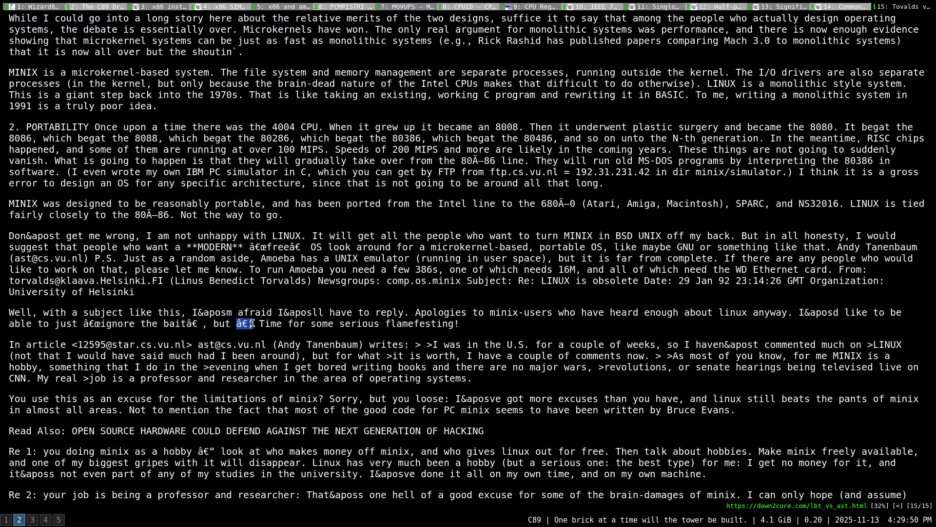
click(261, 386)
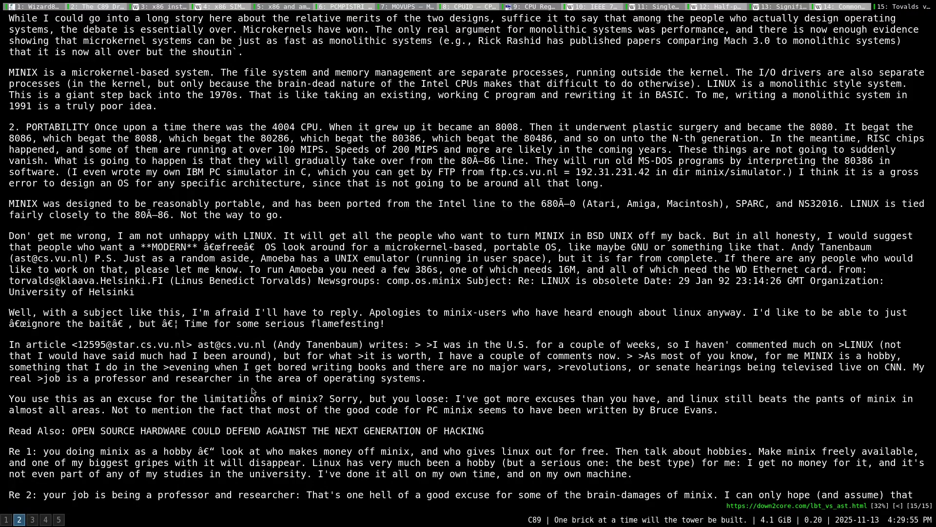
drag(162, 324, 180, 323)
scroll(187, 401, up, 6)
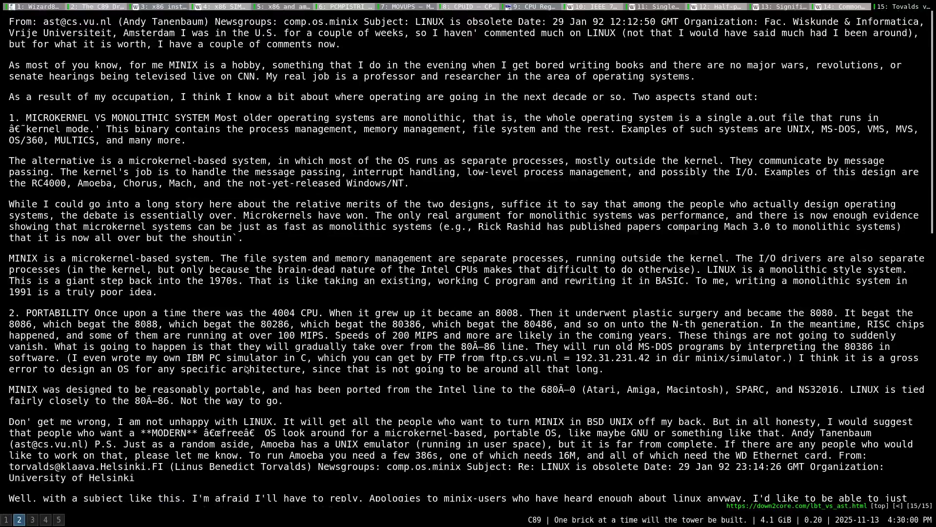
scroll(247, 363, down, 5)
scroll(247, 363, down, 5)
scroll(247, 364, down, 3)
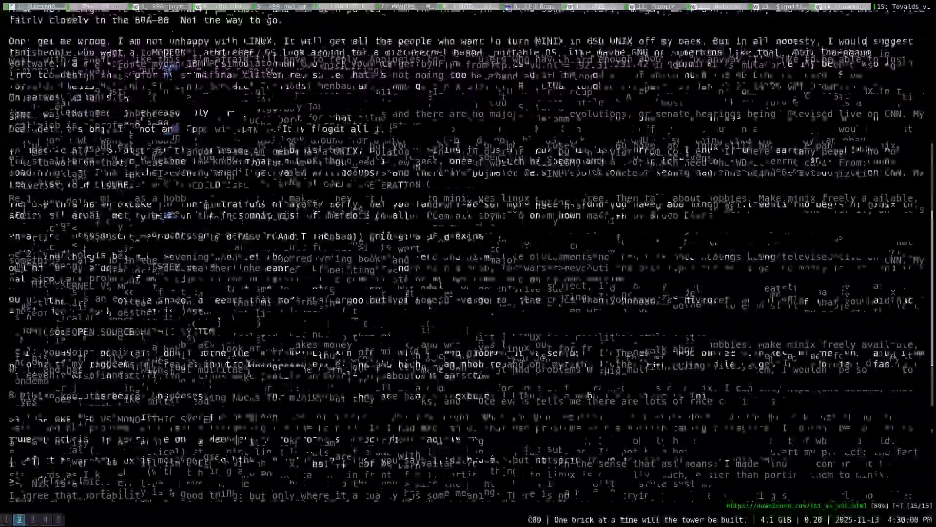
scroll(248, 364, down, 3)
scroll(247, 363, down, 2)
scroll(247, 364, down, 2)
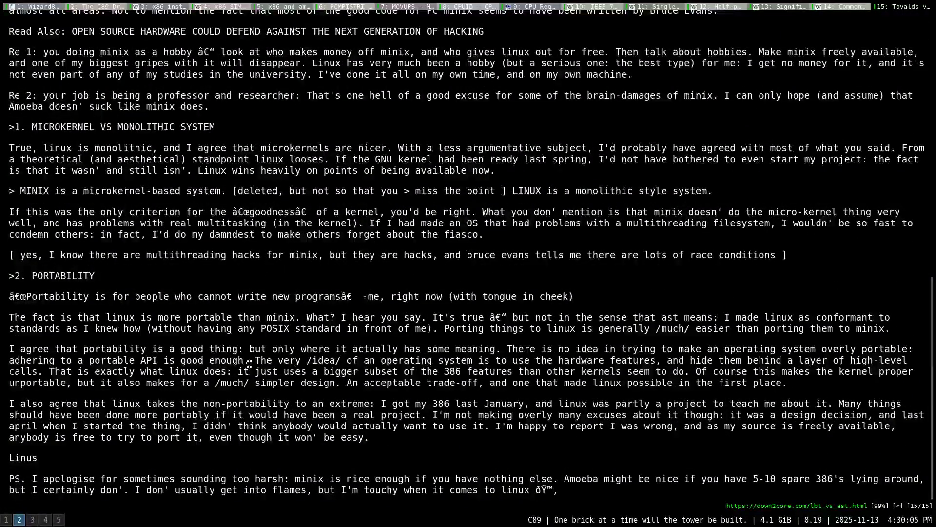
drag(9, 295, 27, 296)
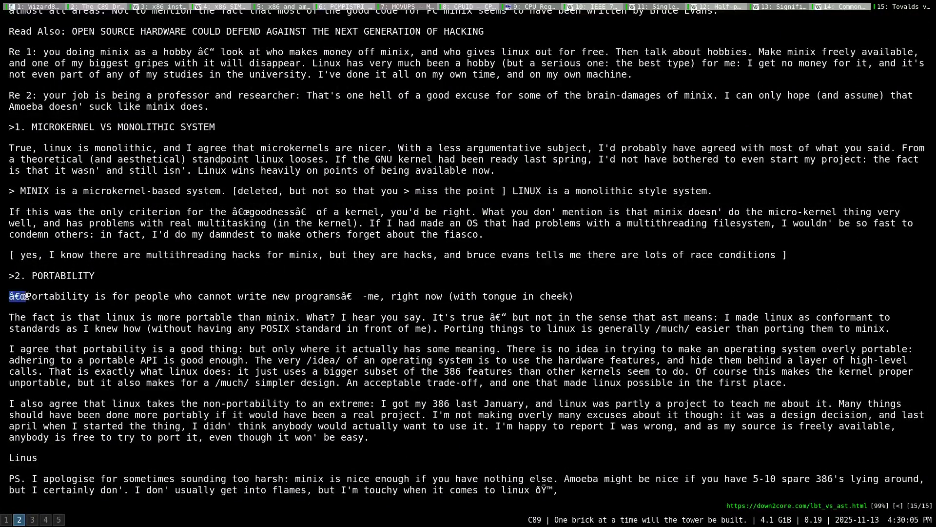
scroll(98, 388, down, 1)
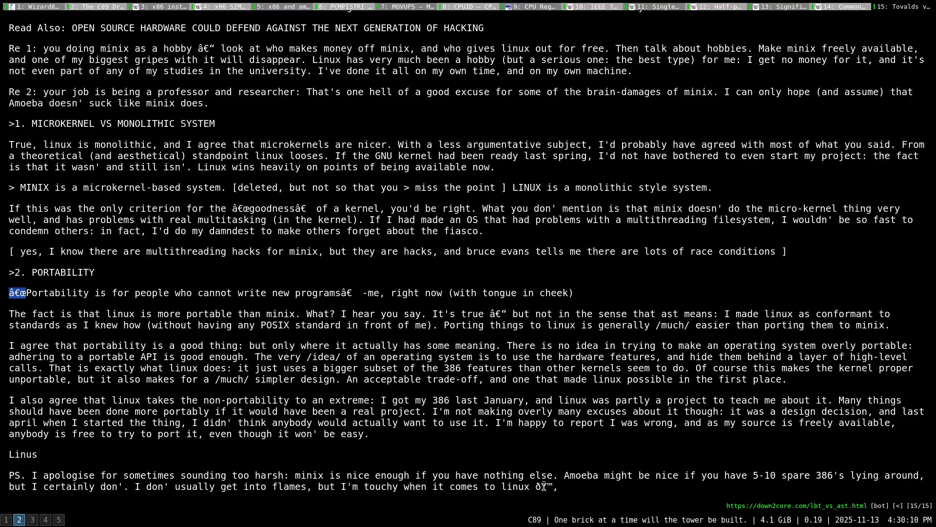
drag(535, 485, 553, 487)
Reset zoom to 100%, close the 'LINUX is obsolete' thread tab and switch to the code editor
key(g)
key(g)
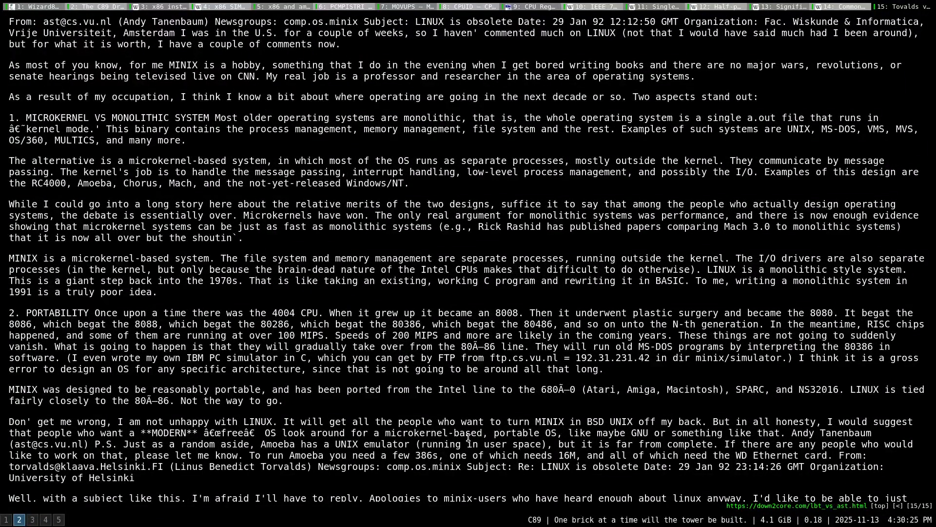
key(minus)
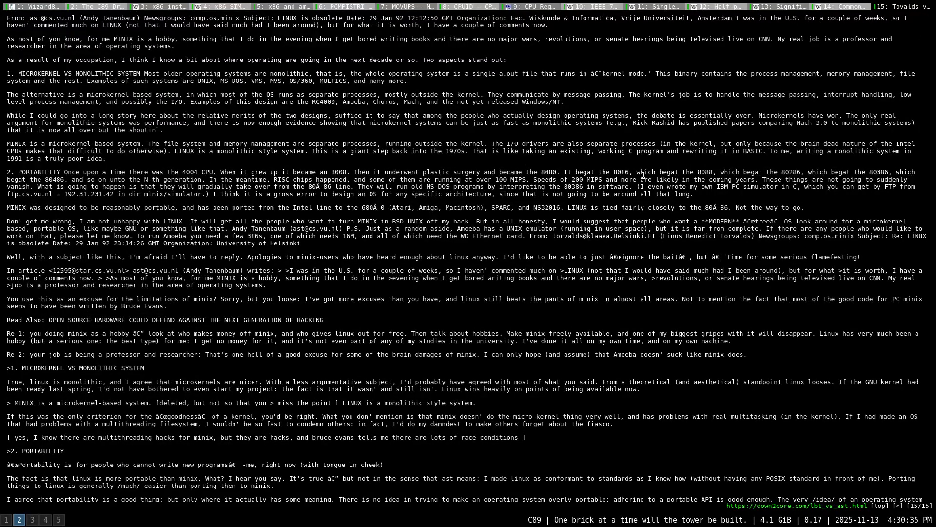
middle_click(903, 7)
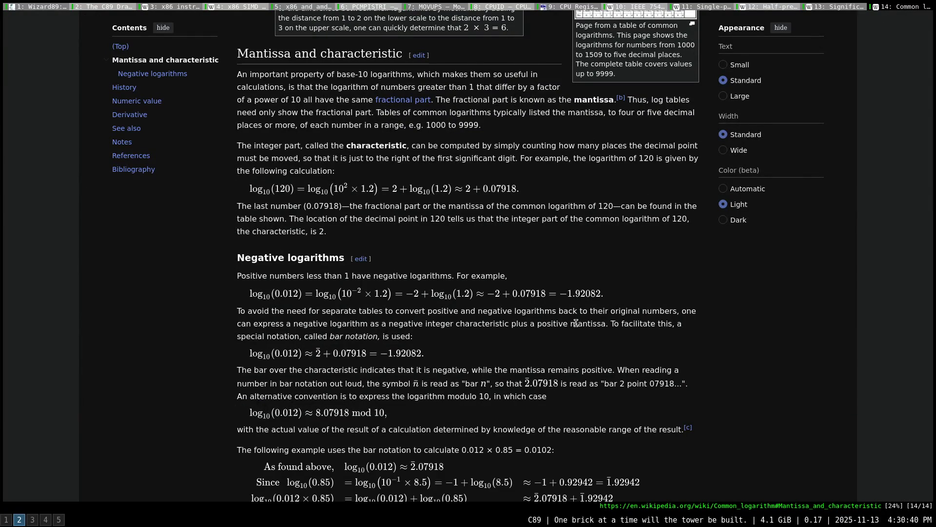
key(super+3)
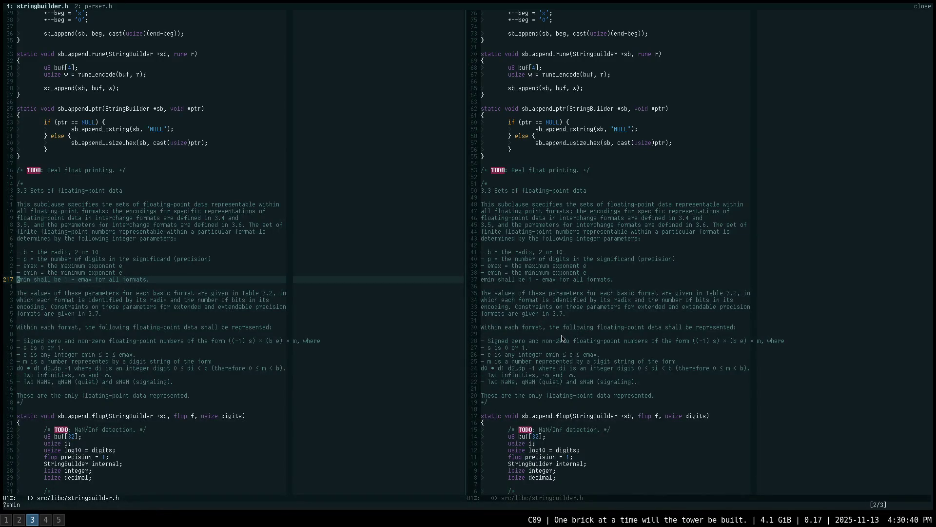
Switch from Emacs to workspace 5 with the IEEE 754-2019 PDF at section 5.12
key(super+5)
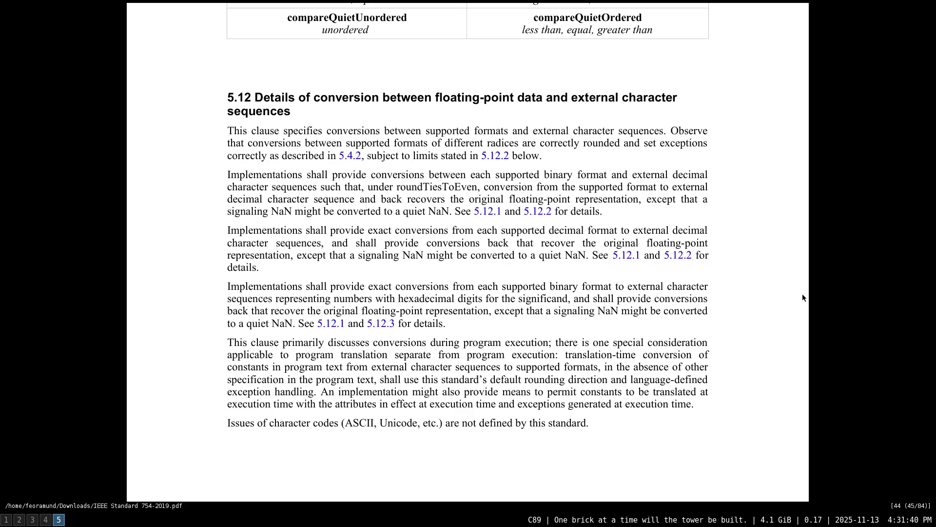
scroll(802, 297, down, 3)
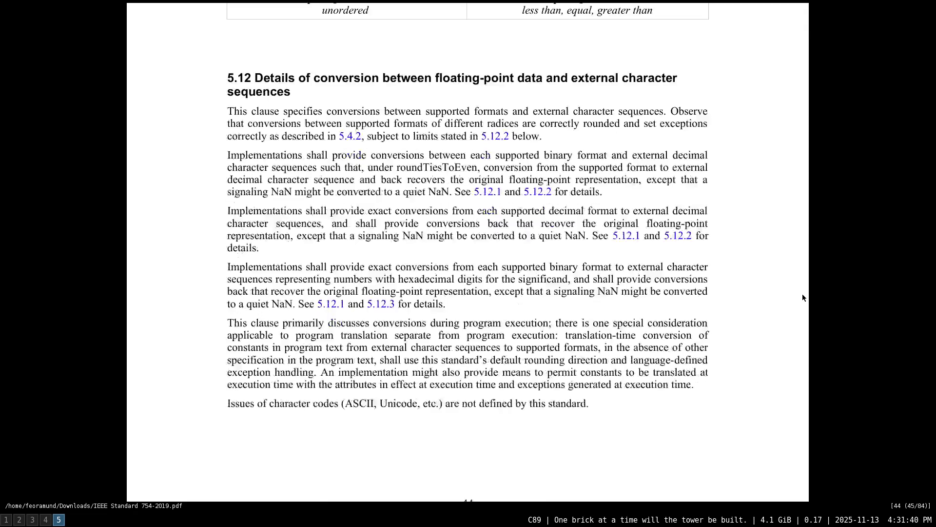
scroll(803, 298, down, 5)
scroll(802, 298, down, 4)
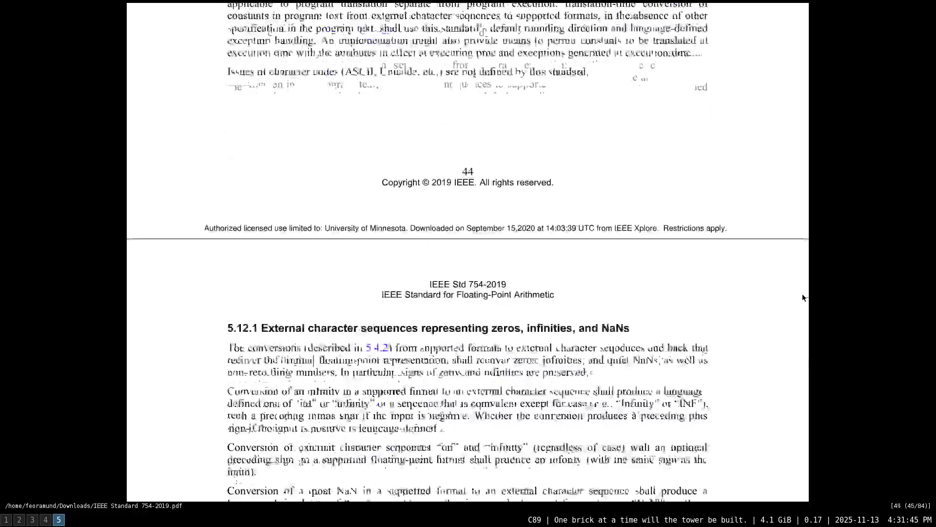
scroll(802, 297, down, 6)
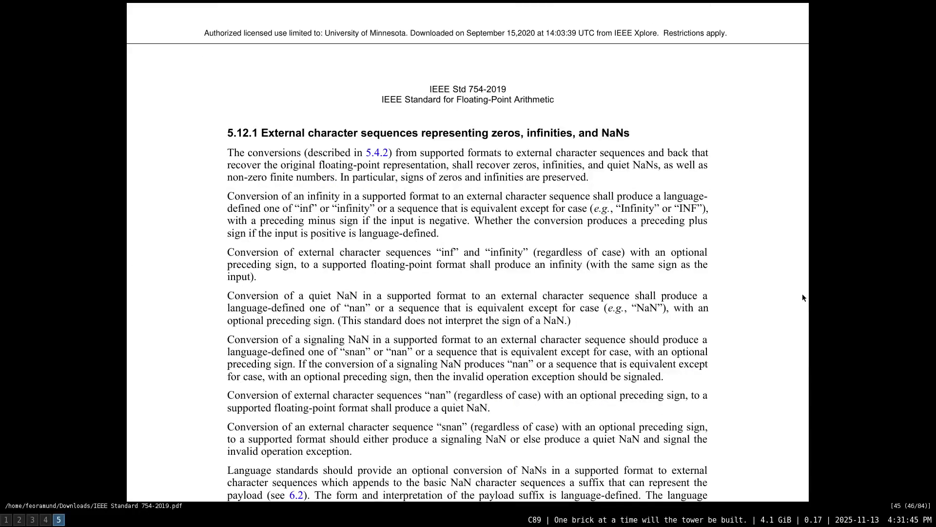
scroll(803, 297, down, 1)
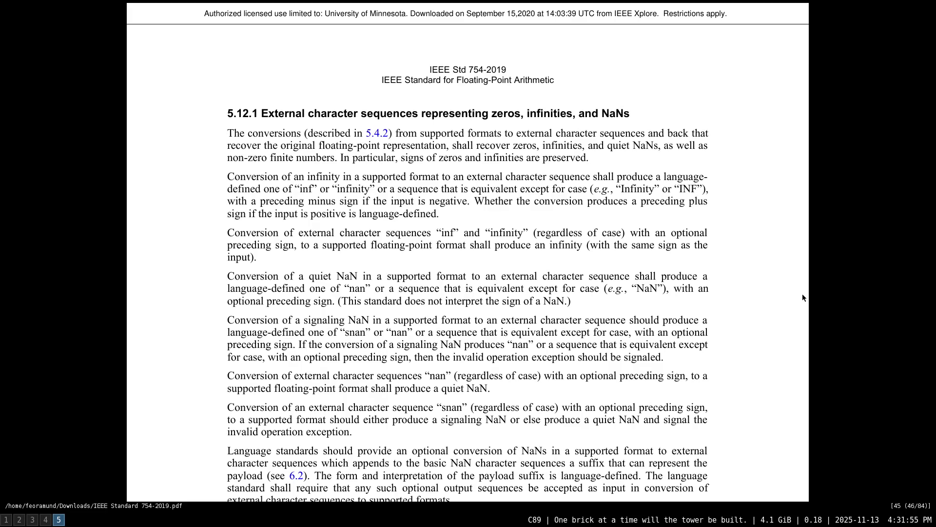
scroll(803, 293, up, 5)
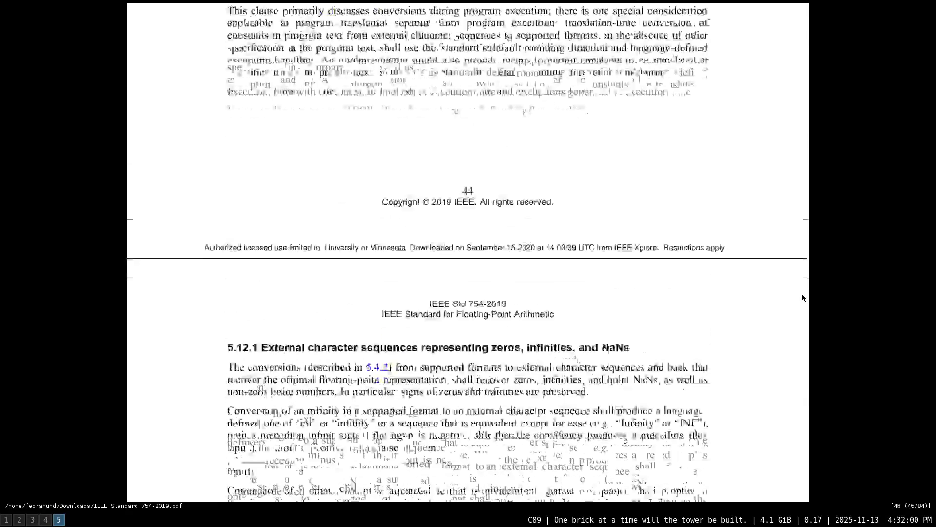
scroll(802, 293, up, 5)
scroll(802, 293, up, 1)
scroll(802, 296, up, 1)
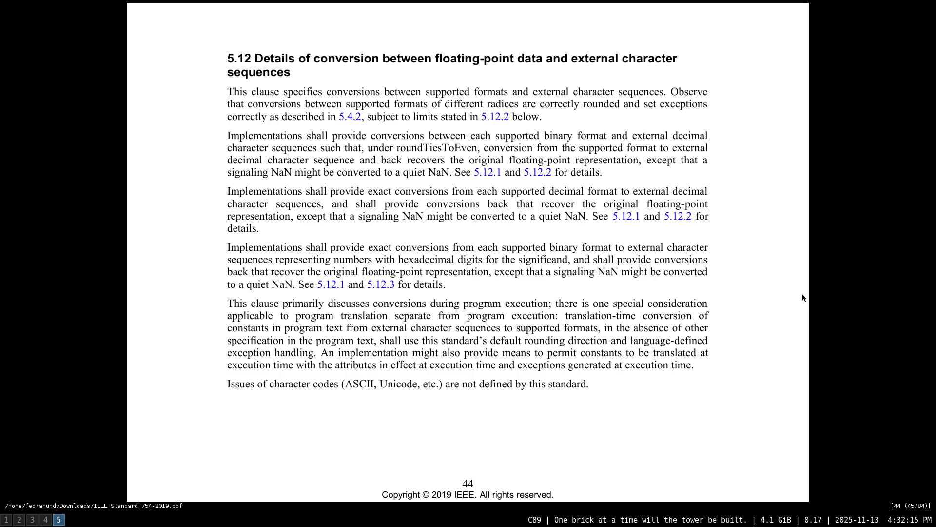
scroll(802, 297, down, 2)
scroll(802, 298, down, 10)
scroll(802, 298, down, 5)
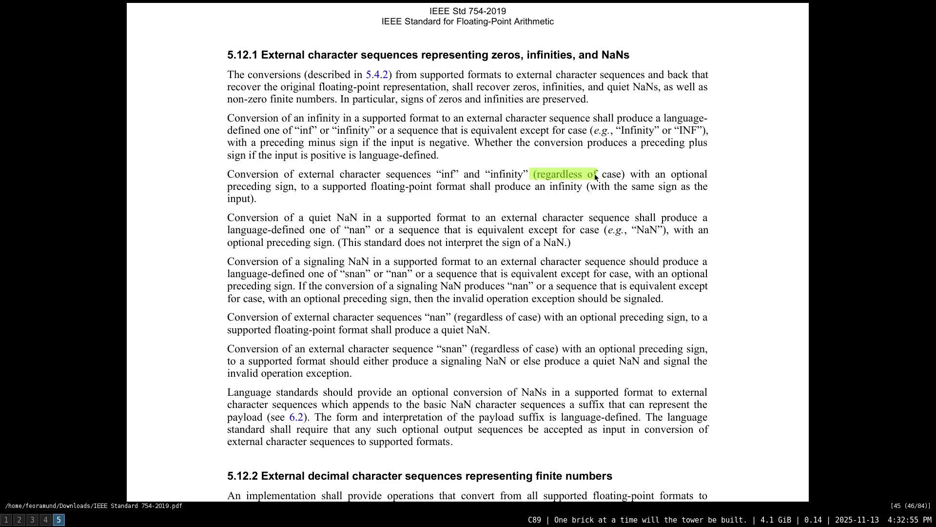
drag(534, 177, 602, 183)
scroll(603, 183, down, 1)
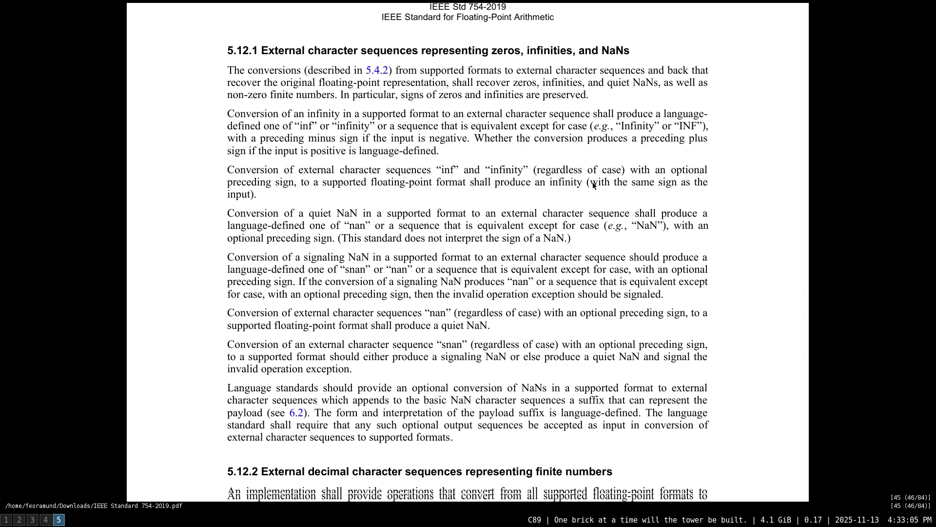
Select "(with the same sign as the input)." in the 5.12.1 infinity paragraph to copy it
drag(585, 184, 650, 191)
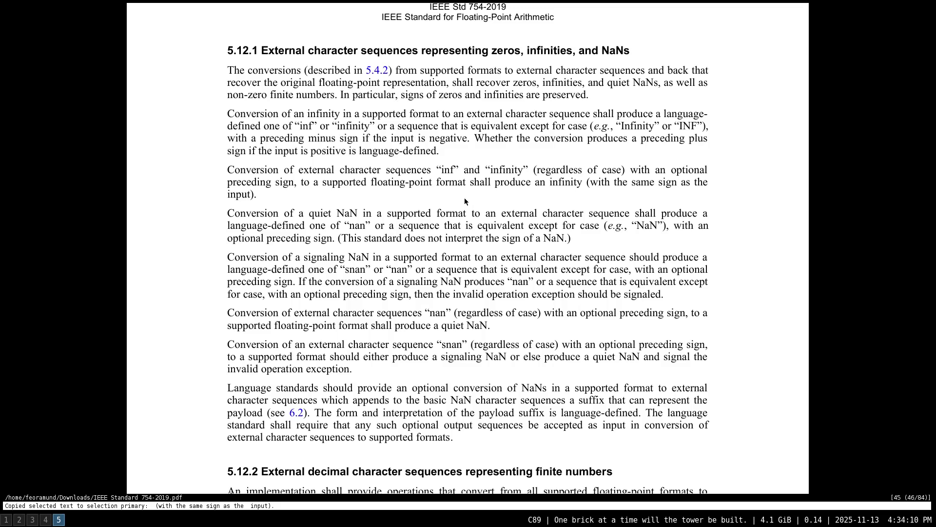
scroll(464, 197, down, 1)
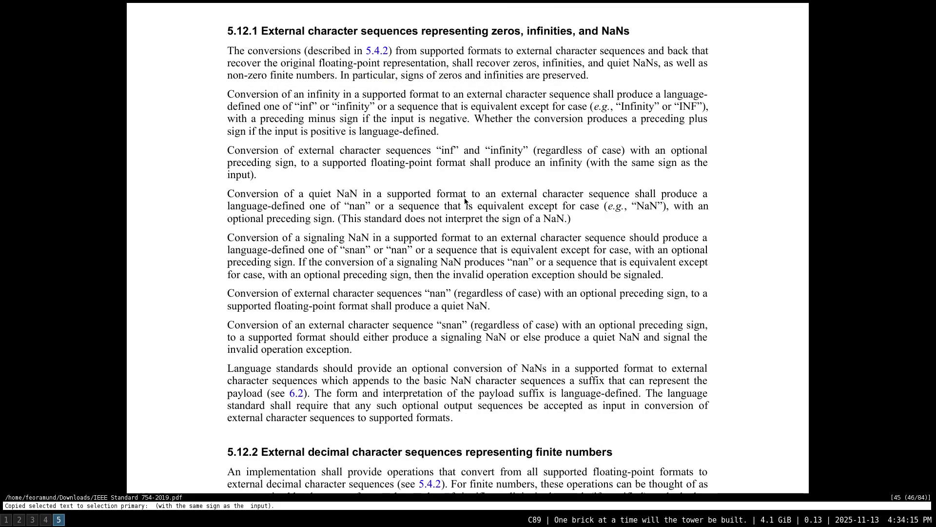
scroll(464, 199, down, 1)
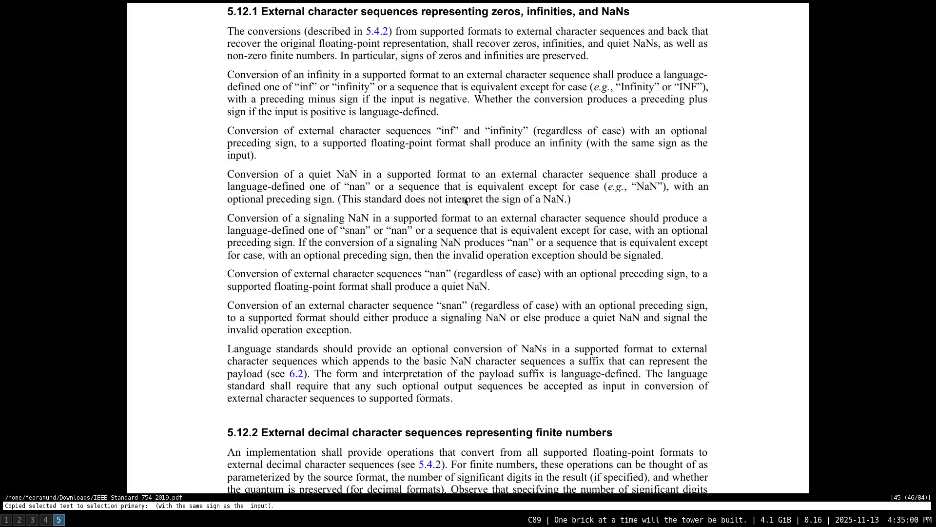
scroll(466, 201, down, 1)
scroll(466, 201, down, 1)
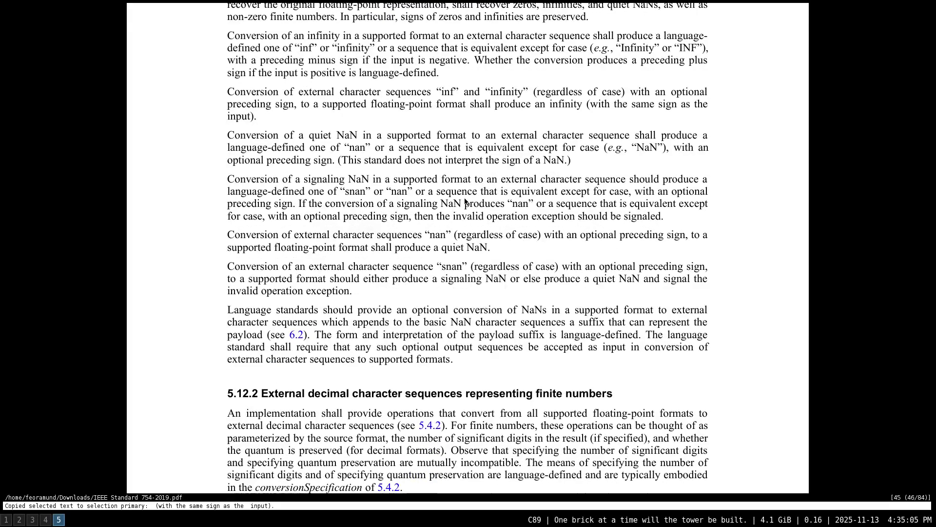
scroll(464, 203, down, 1)
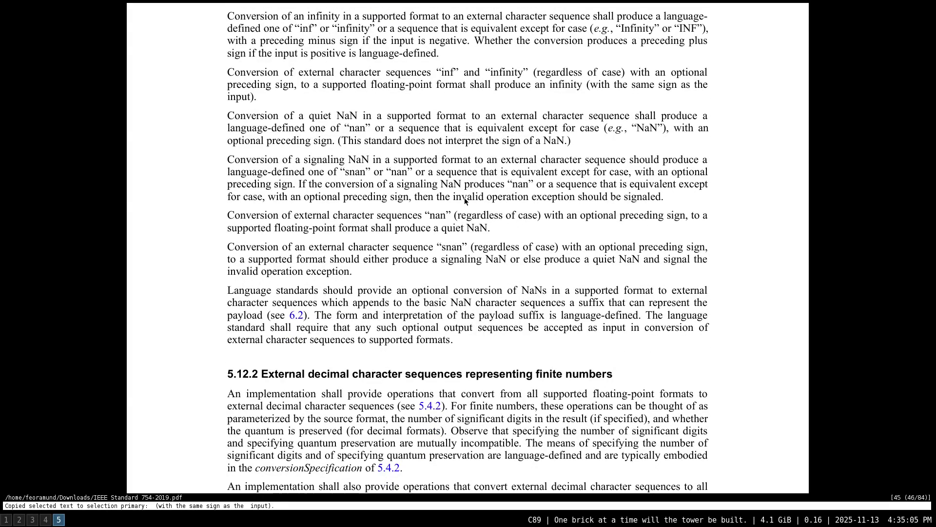
scroll(464, 197, down, 1)
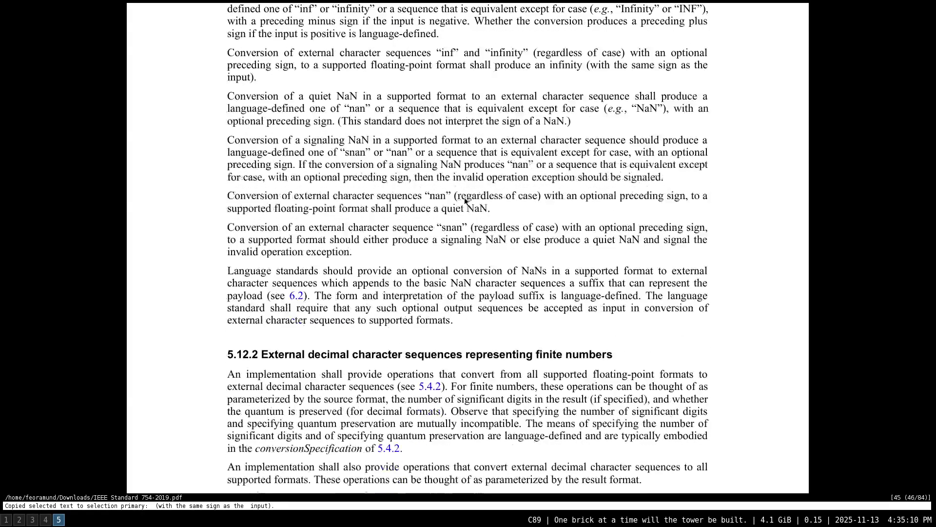
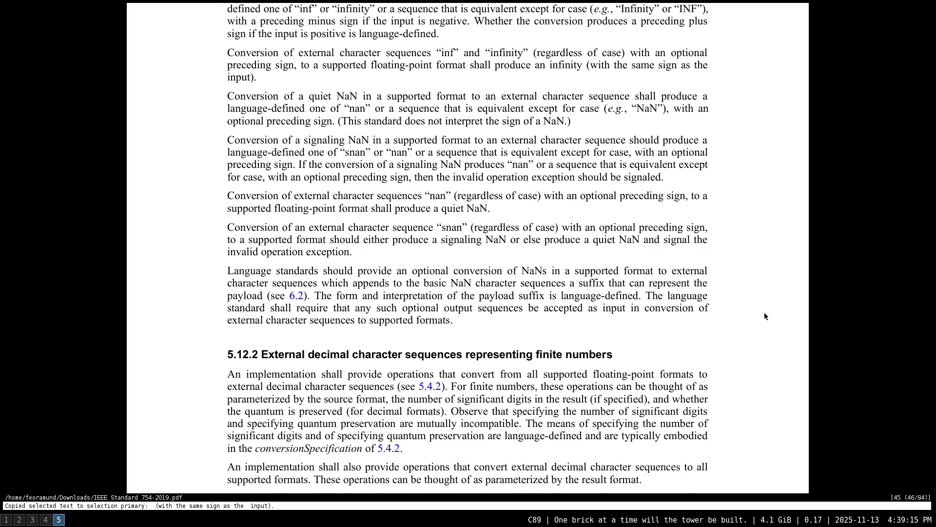
scroll(765, 313, down, 1)
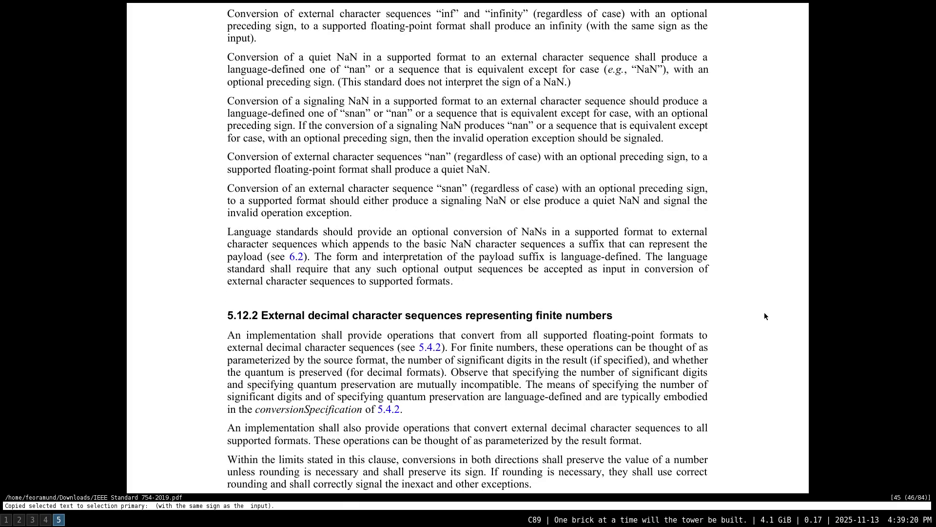
scroll(764, 316, down, 1)
scroll(764, 316, down, 1)
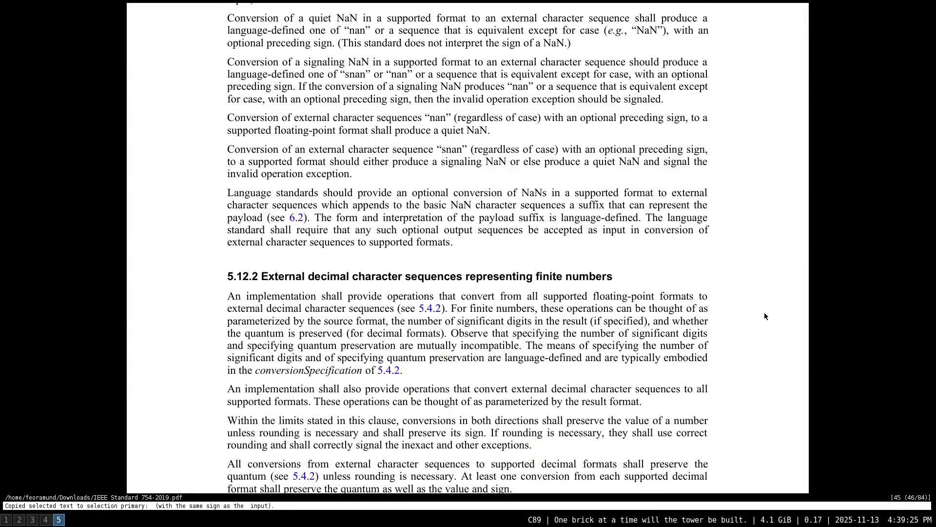
scroll(764, 316, down, 2)
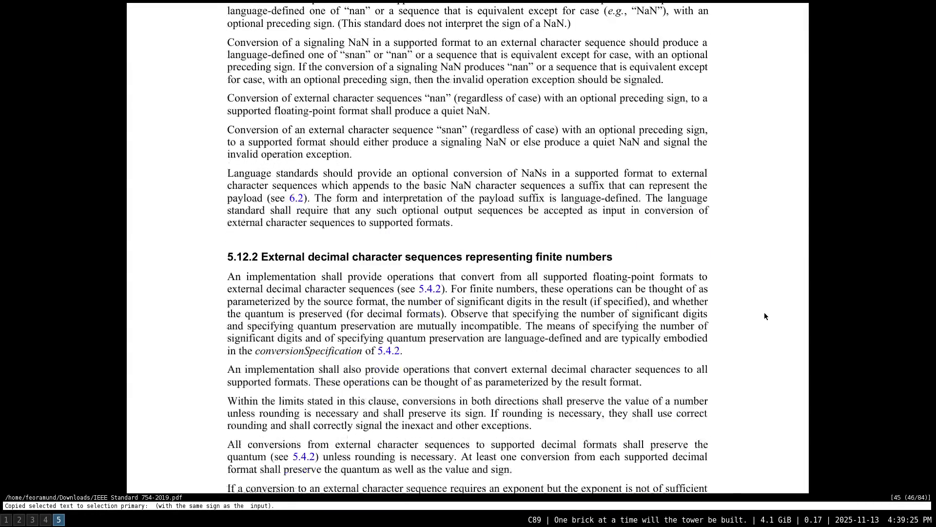
scroll(764, 316, down, 1)
scroll(764, 316, down, 2)
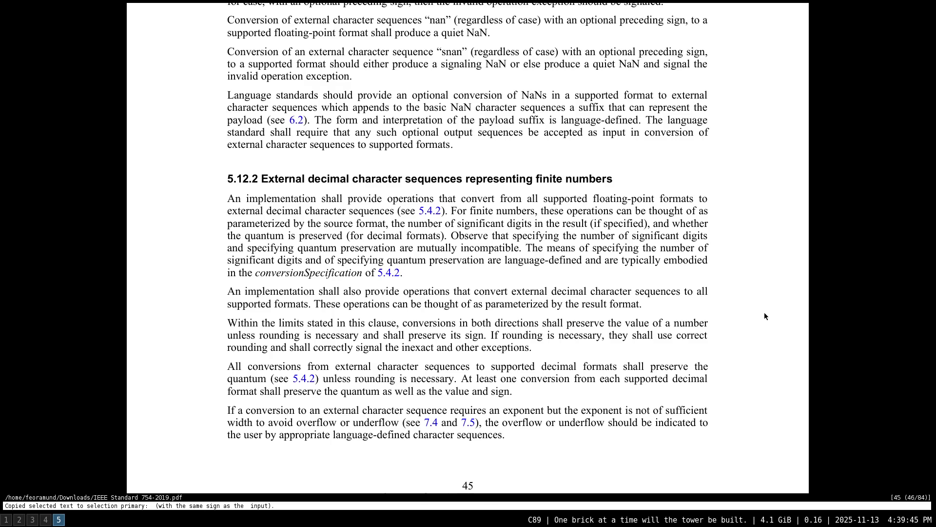
scroll(765, 316, down, 1)
scroll(765, 317, down, 1)
scroll(765, 315, down, 1)
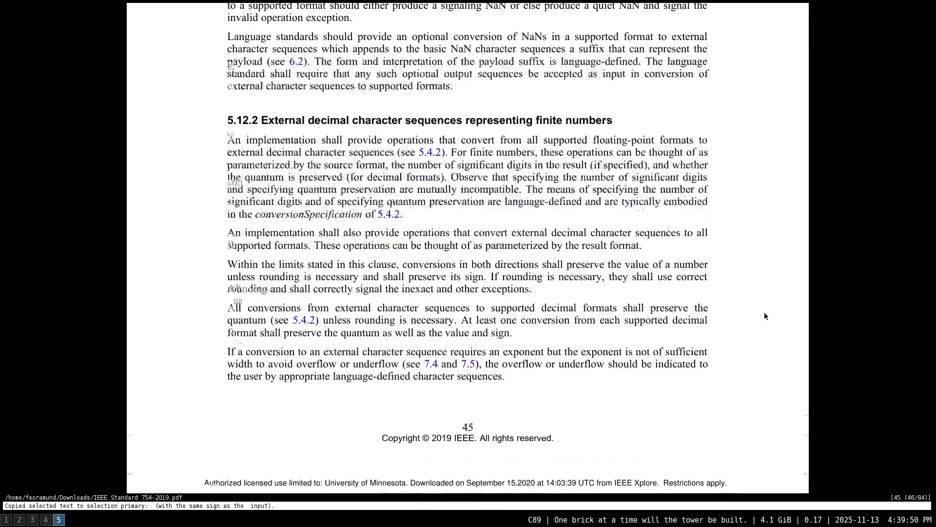
scroll(764, 316, down, 5)
scroll(765, 316, down, 1)
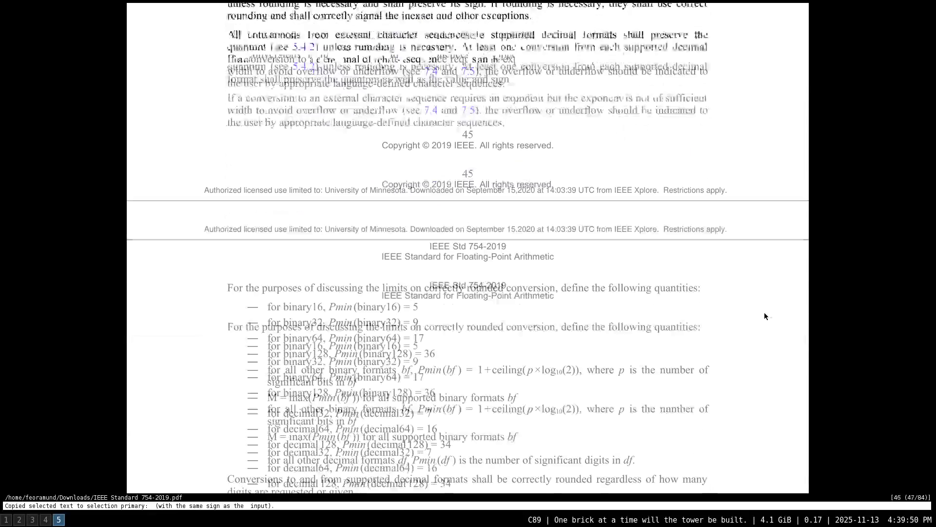
scroll(764, 316, down, 1)
scroll(764, 316, down, 2)
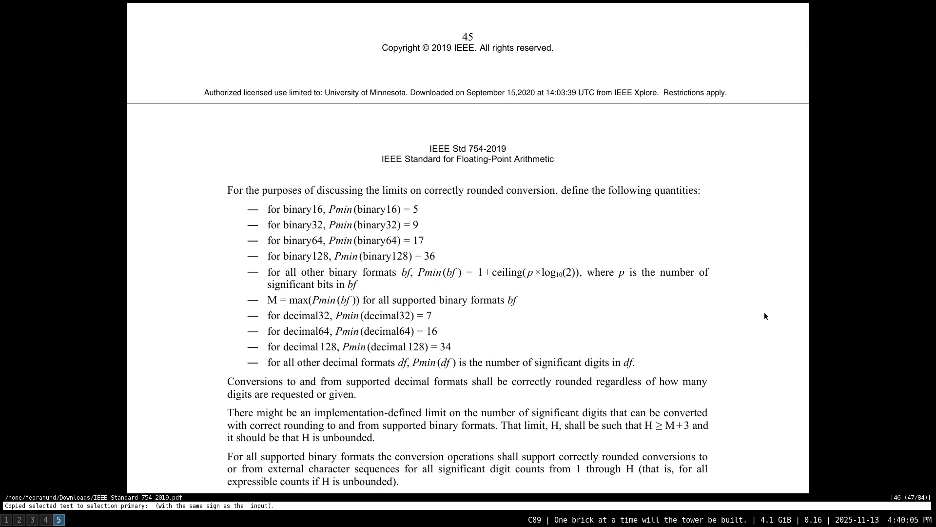
scroll(765, 316, down, 3)
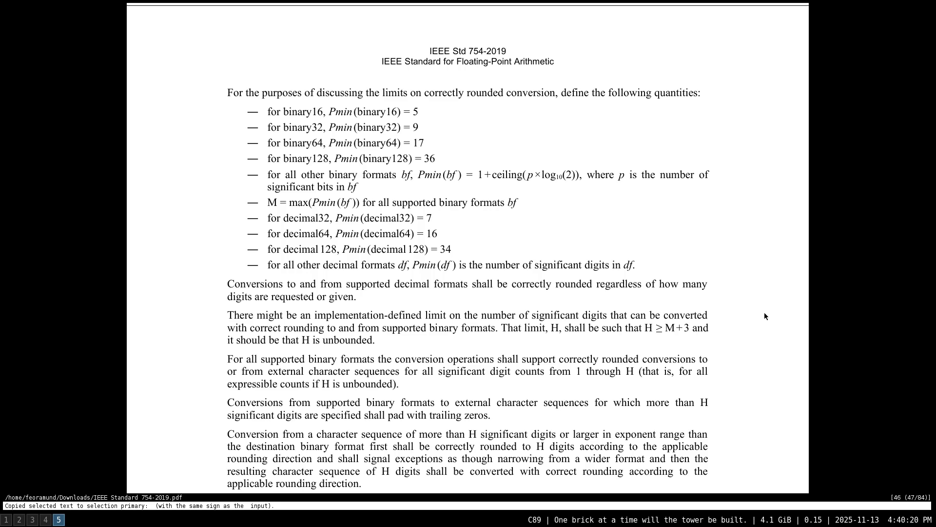
scroll(765, 316, down, 1)
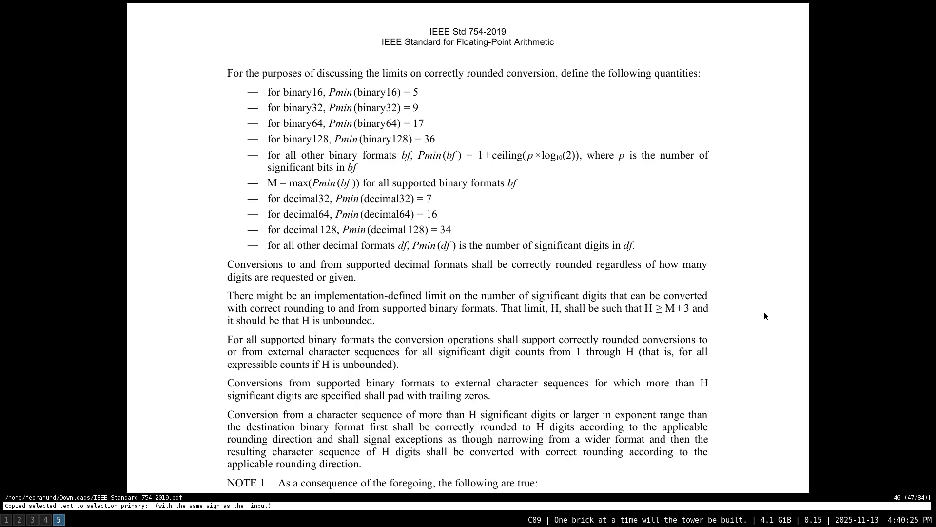
scroll(765, 317, down, 1)
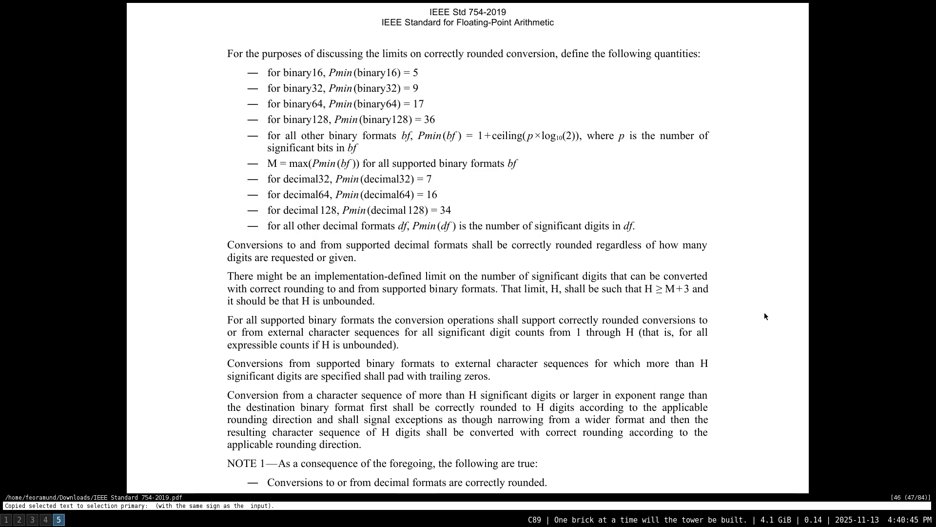
scroll(764, 316, down, 1)
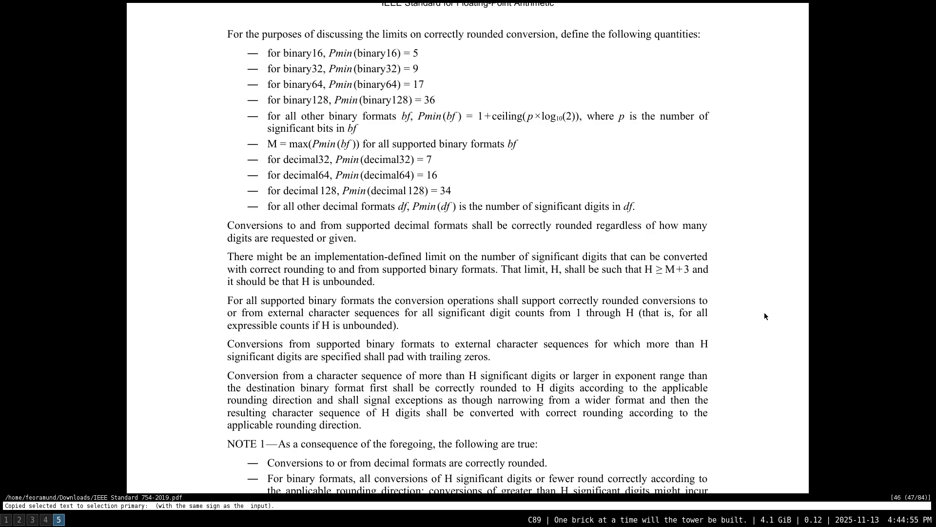
key(minus)
key(minus)
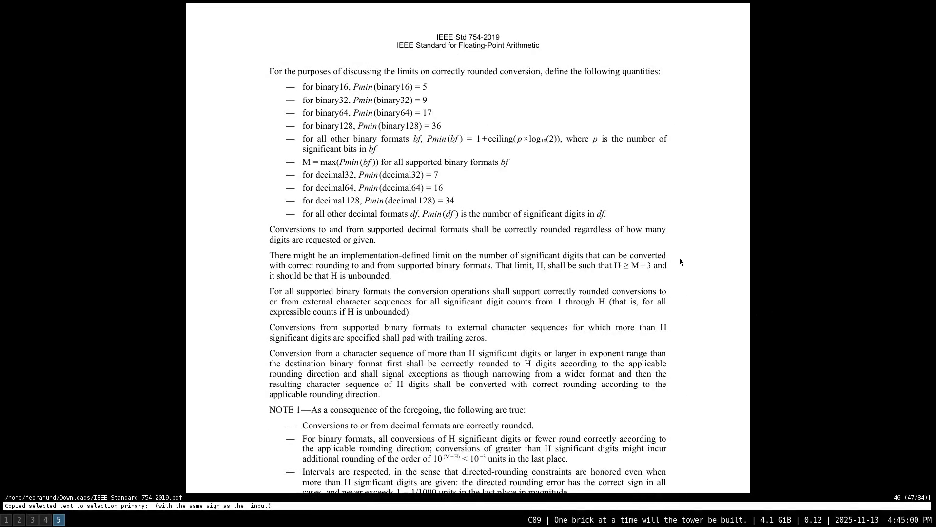
scroll(680, 258, down, 2)
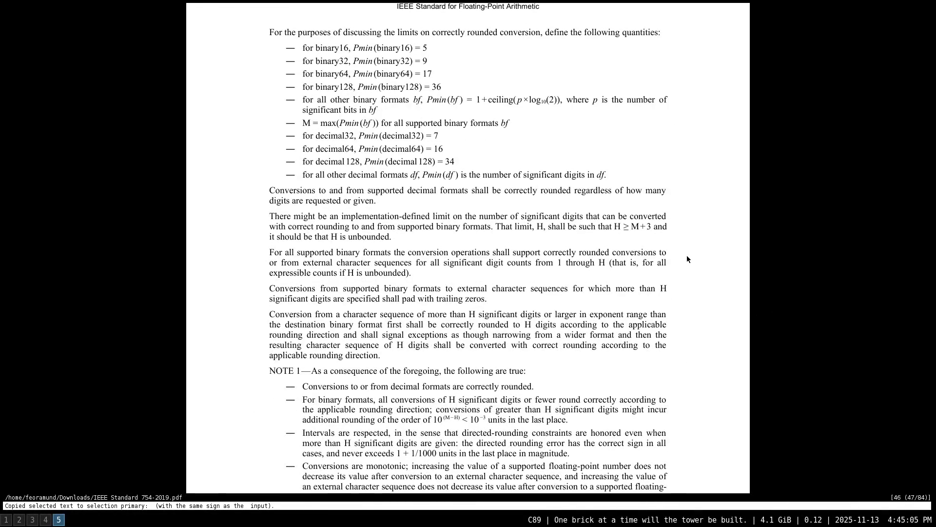
key(minus)
key(minus)
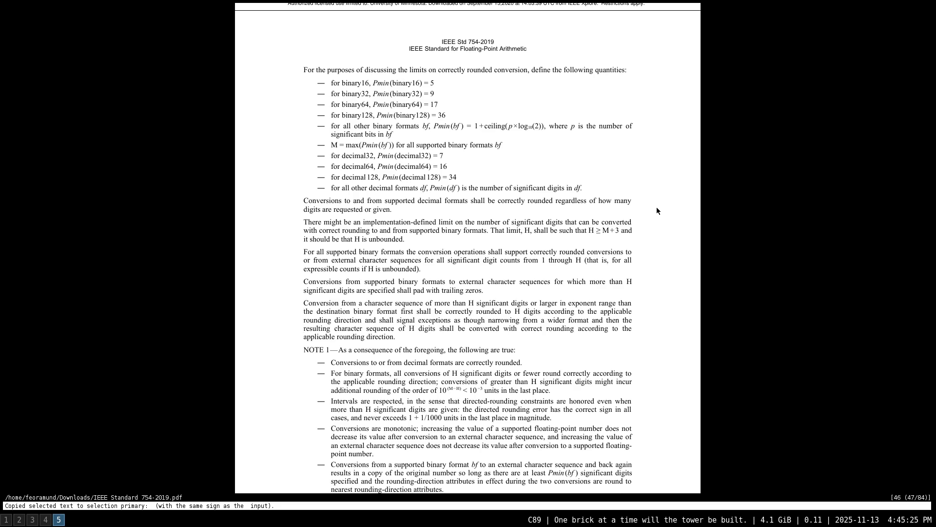
scroll(657, 208, down, 1)
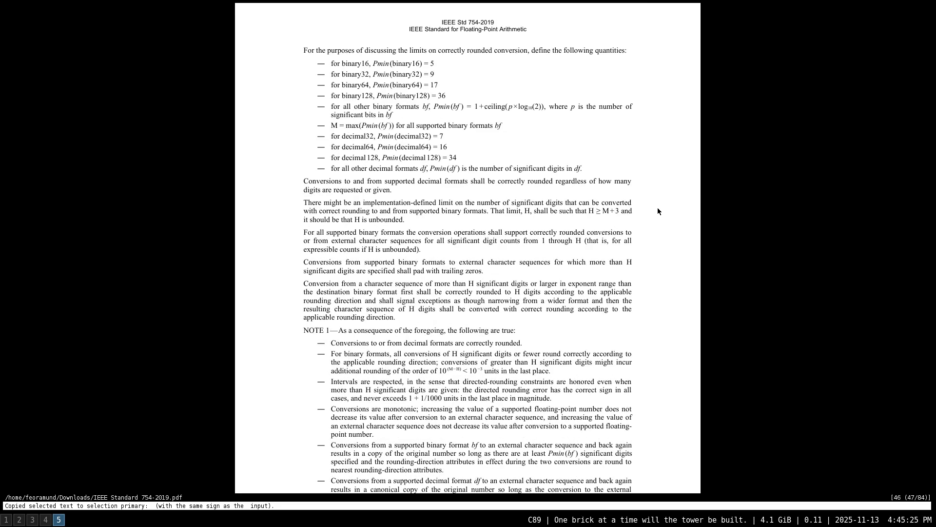
scroll(657, 211, down, 1)
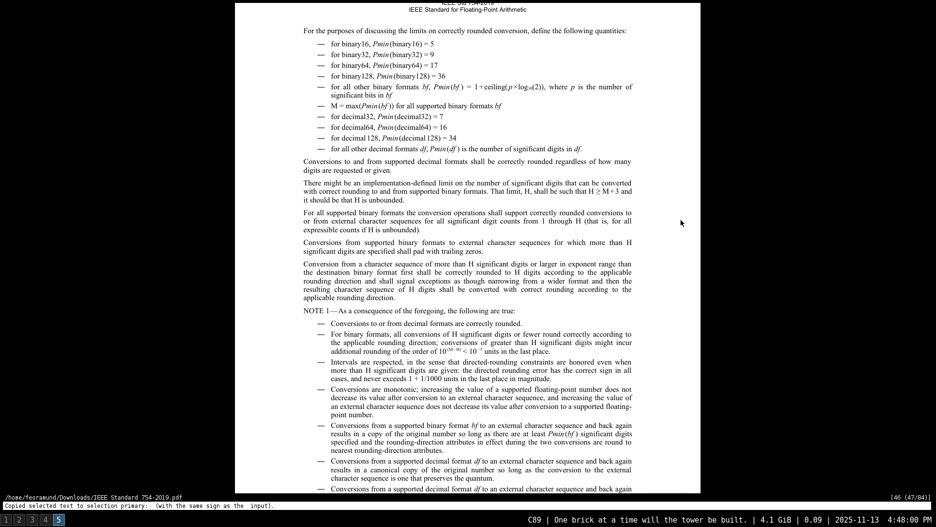
Show the Wizard89 outline's Target Platforms table, briefly selecting the m68k column heading
key(super+2)
key(alt+1)
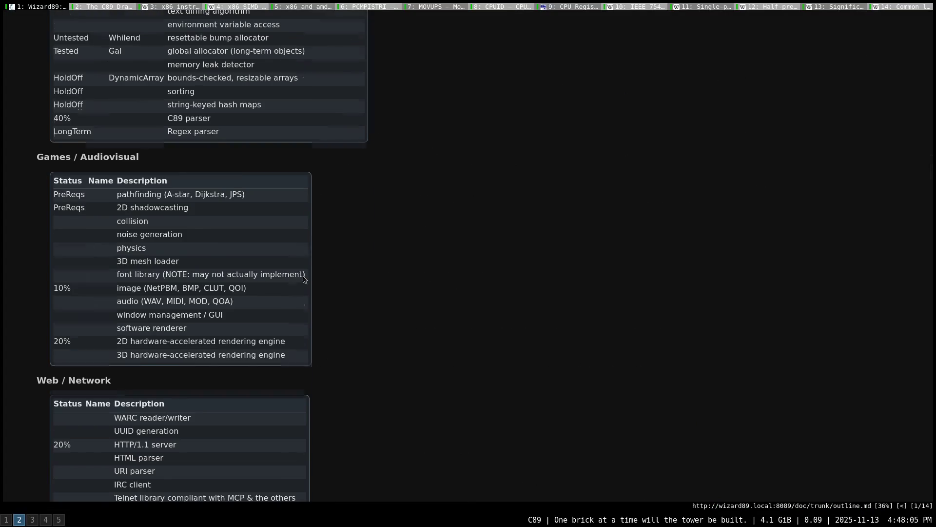
scroll(305, 268, up, 5)
scroll(309, 272, up, 10)
scroll(171, 254, down, 1)
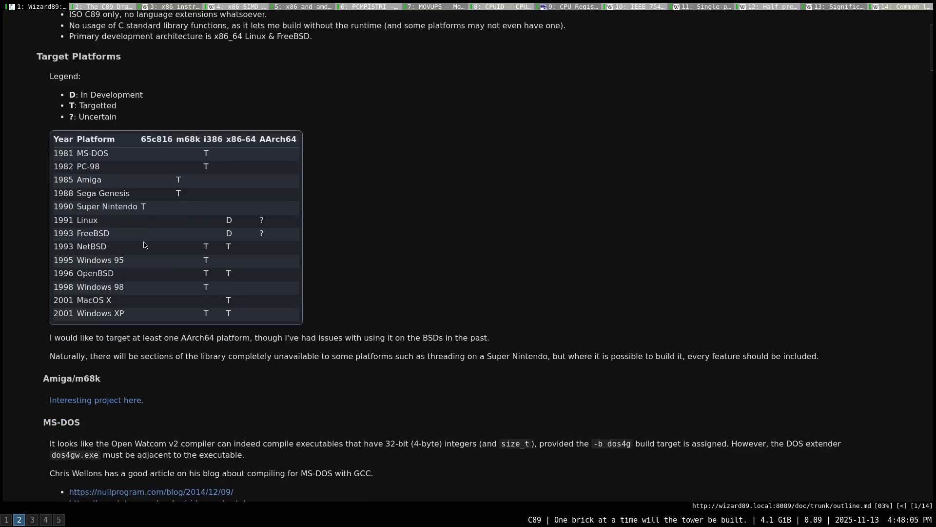
scroll(146, 245, up, 2)
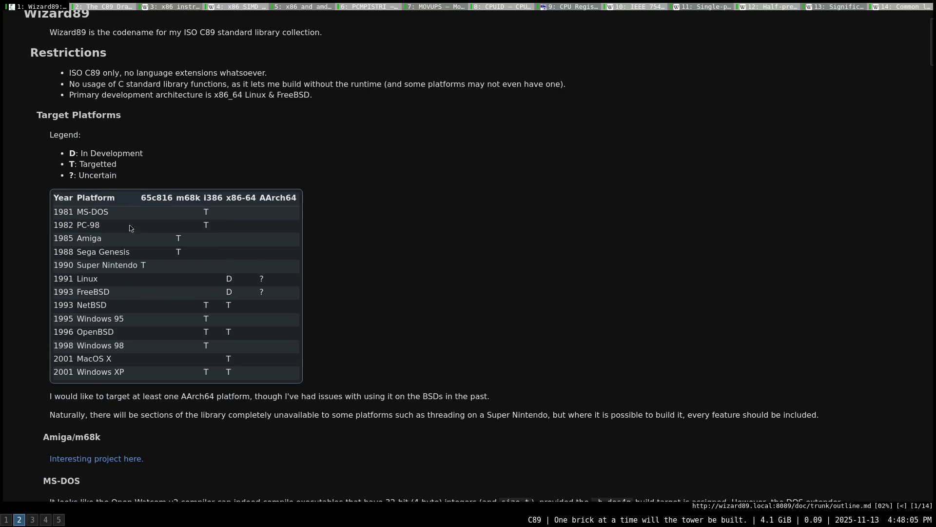
double_click(183, 199)
click(133, 245)
Select and clear the T mark in the Amiga row, then return to the IEEE 754 PDF
drag(183, 242, 164, 243)
click(191, 242)
click(225, 246)
click(58, 519)
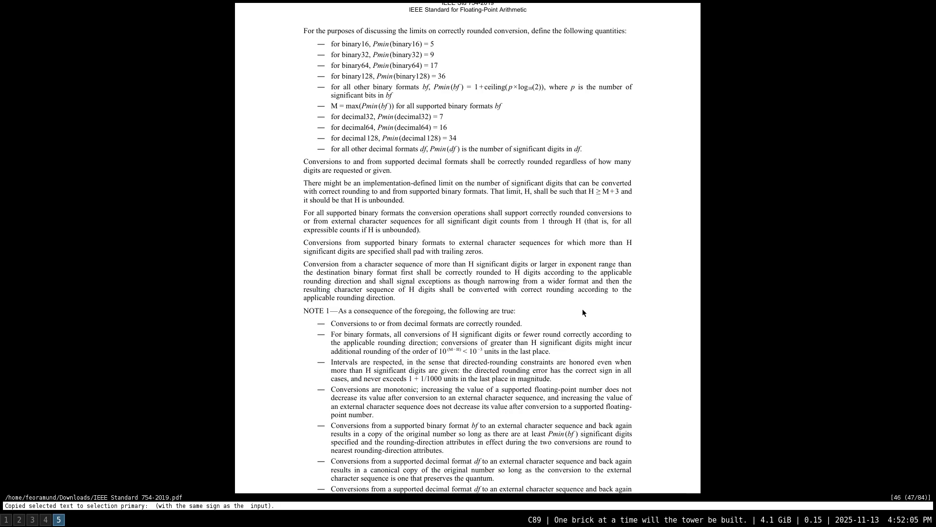
Open a new blank qutebrowser tab for the Amiga C compiler search
key(super+2)
key(ctrl+t)
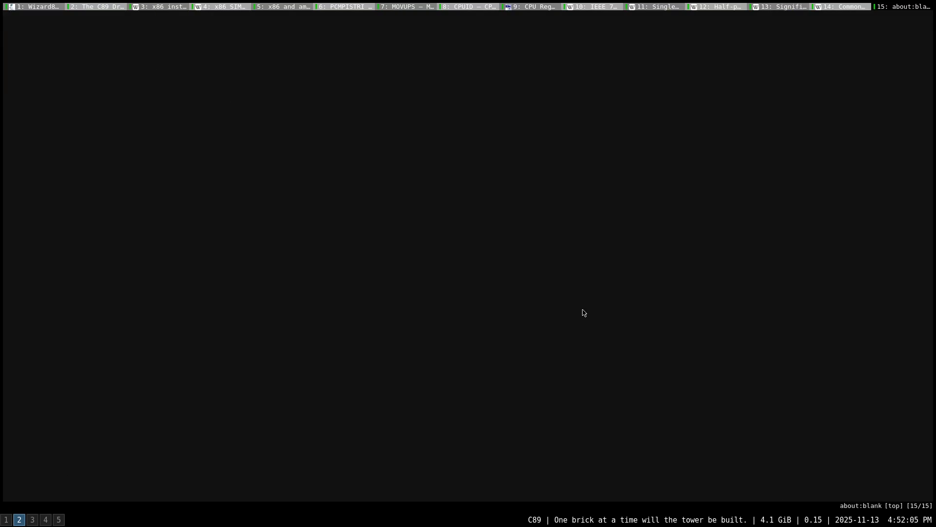
text(open native amiga c com)
text(piler)
Run the 'native amiga c compiler' search and open the DICE-nx GitHub repository
key(Return)
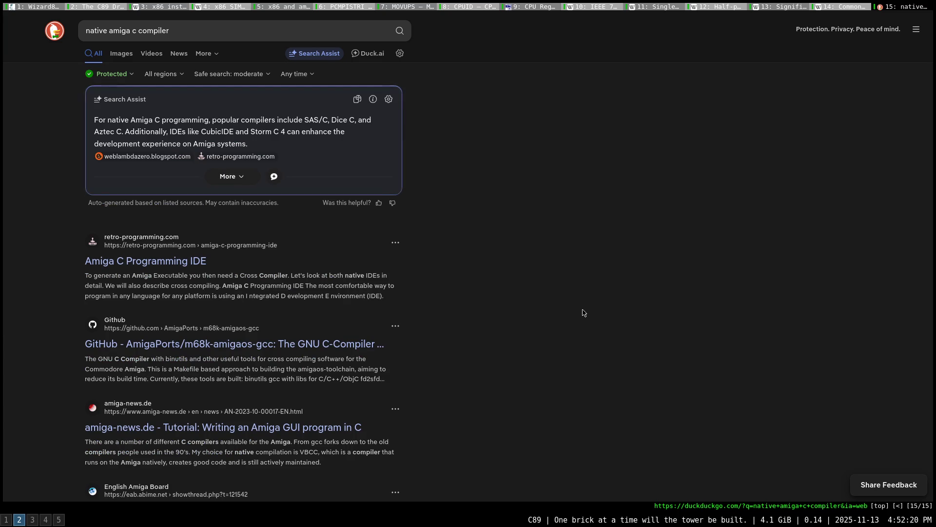
scroll(512, 300, down, 1)
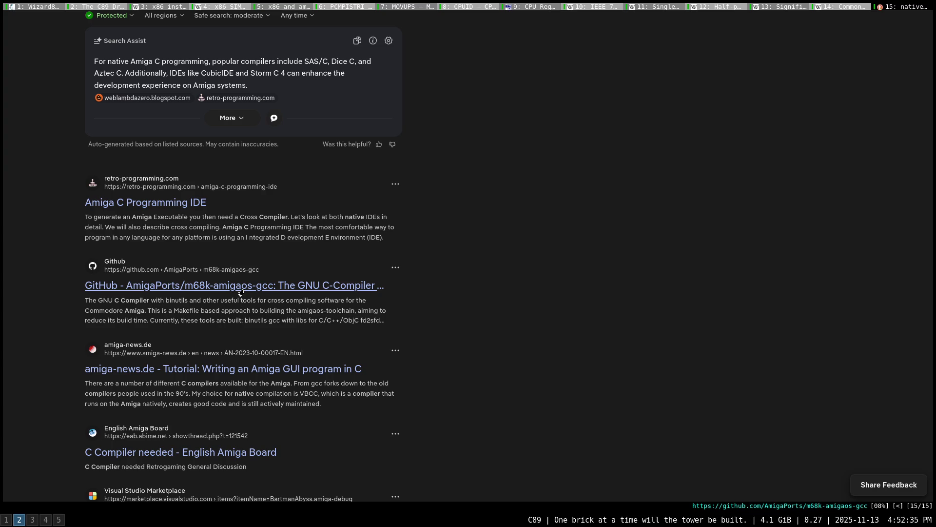
scroll(241, 293, down, 2)
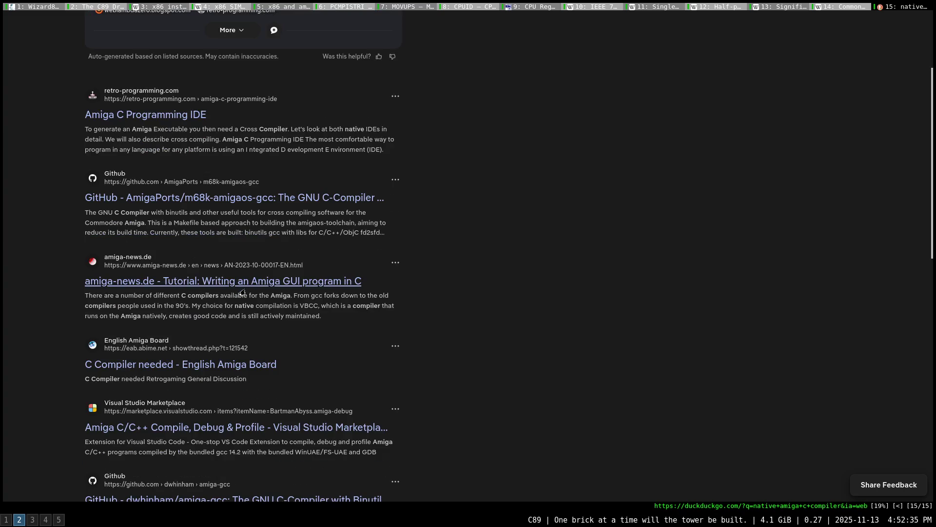
scroll(243, 293, down, 1)
scroll(242, 293, down, 1)
scroll(243, 293, down, 2)
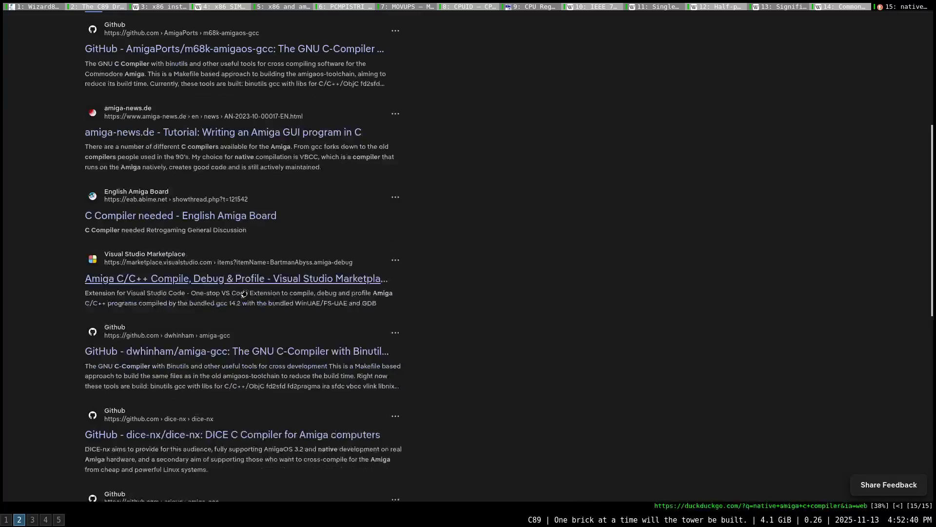
scroll(243, 293, down, 1)
click(232, 383)
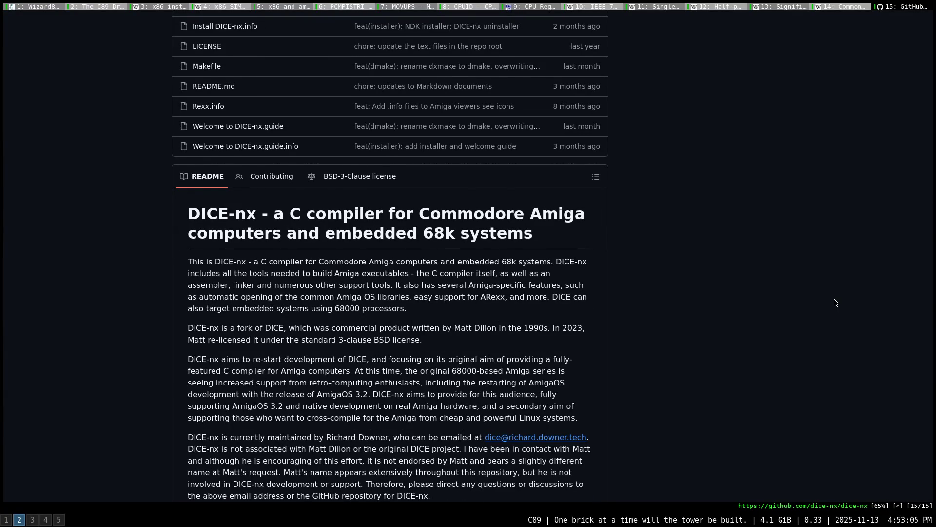
scroll(835, 302, down, 2)
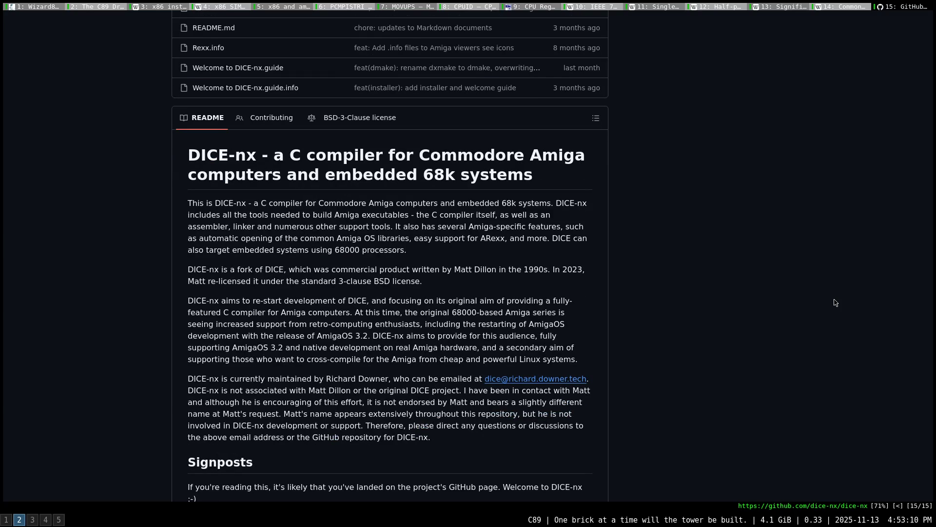
scroll(836, 303, down, 1)
scroll(836, 303, down, 1)
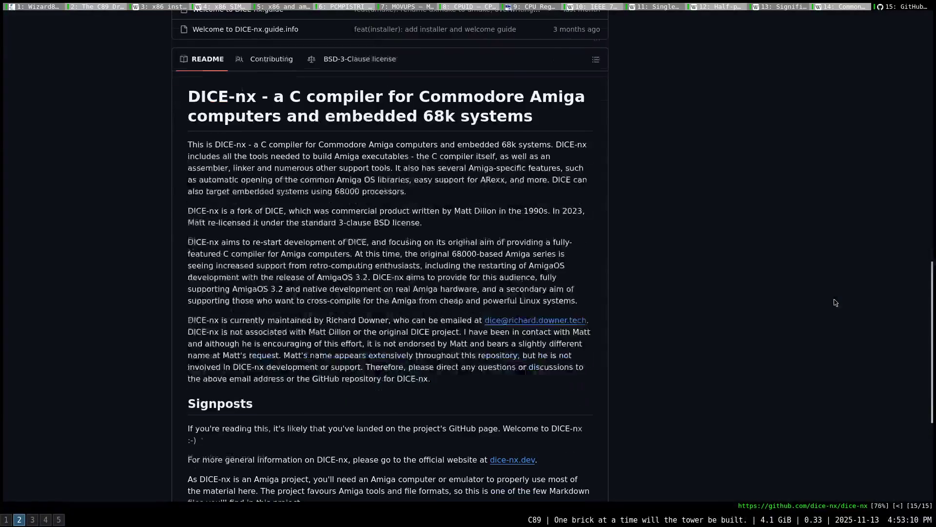
scroll(835, 302, down, 1)
scroll(836, 300, down, 2)
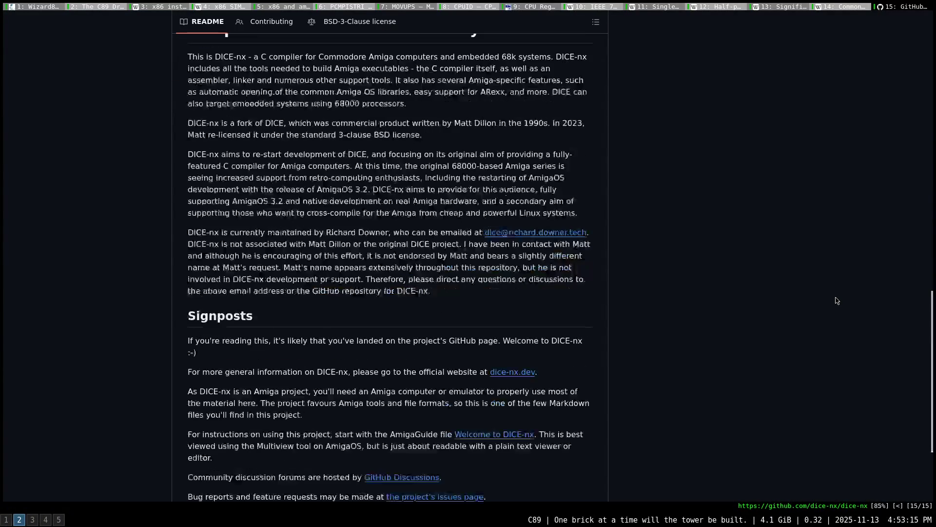
scroll(824, 301, down, 2)
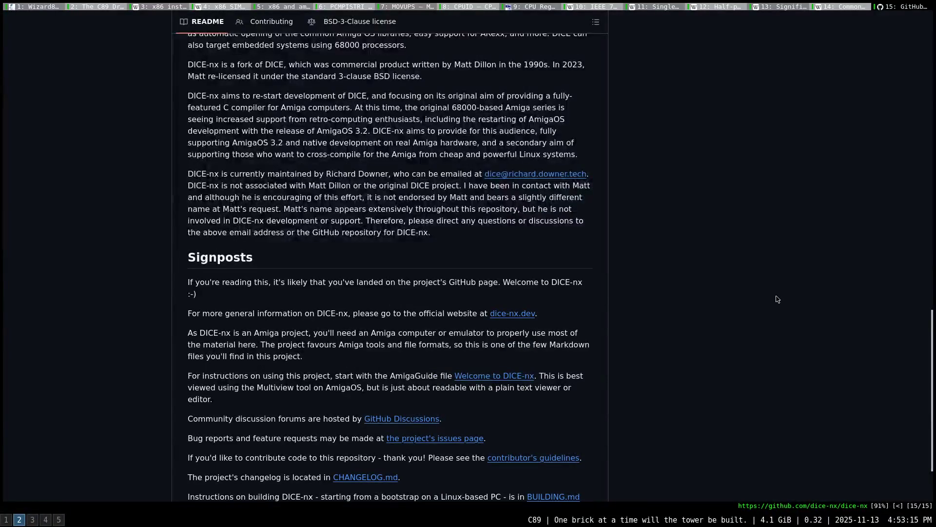
scroll(721, 296, down, 3)
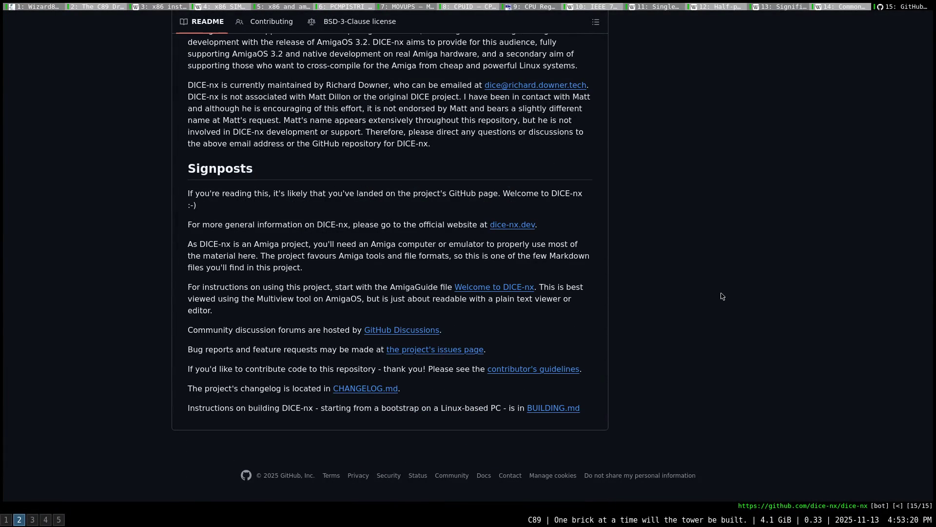
scroll(721, 295, up, 5)
scroll(721, 296, up, 7)
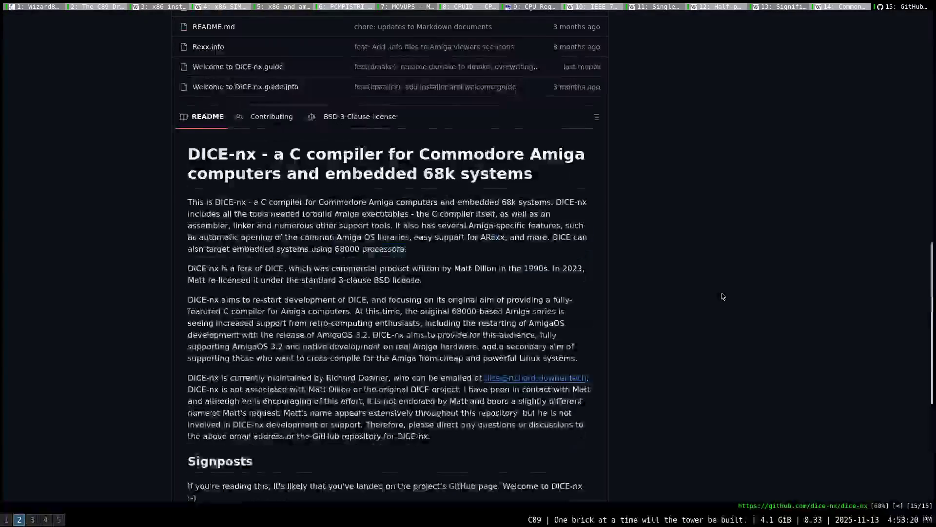
scroll(721, 296, up, 2)
scroll(722, 296, up, 6)
scroll(721, 296, up, 6)
scroll(723, 295, up, 1)
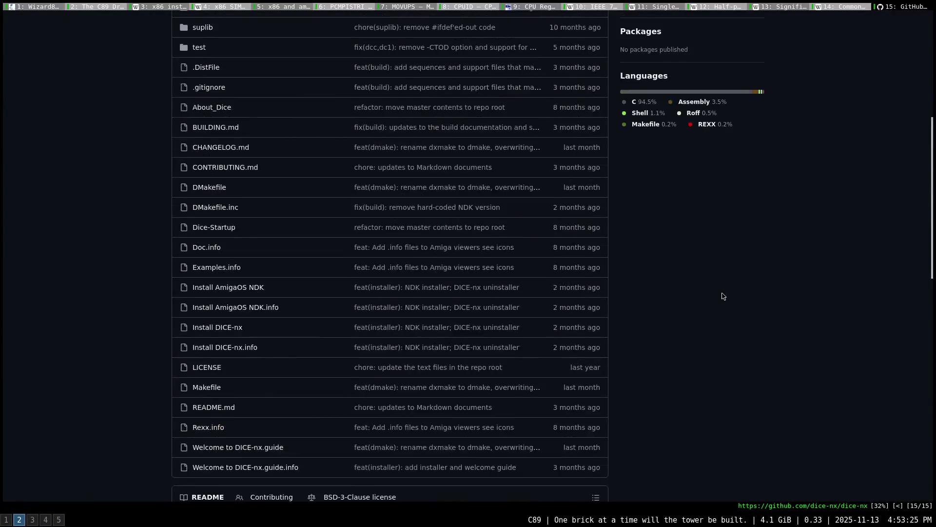
scroll(722, 296, up, 3)
scroll(721, 295, up, 4)
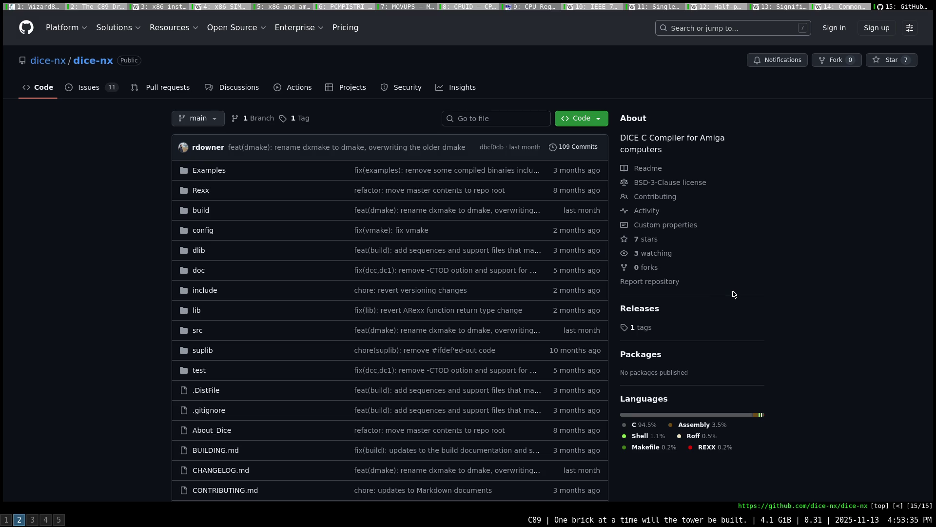
Close the DICE-nx GitHub tab and return to the Wizard89 outline page
click(842, 7)
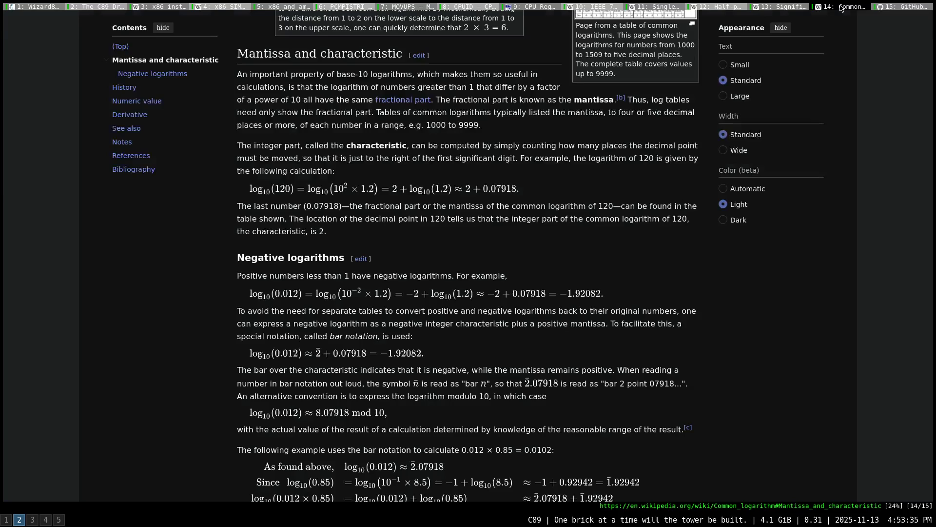
middle_click(889, 9)
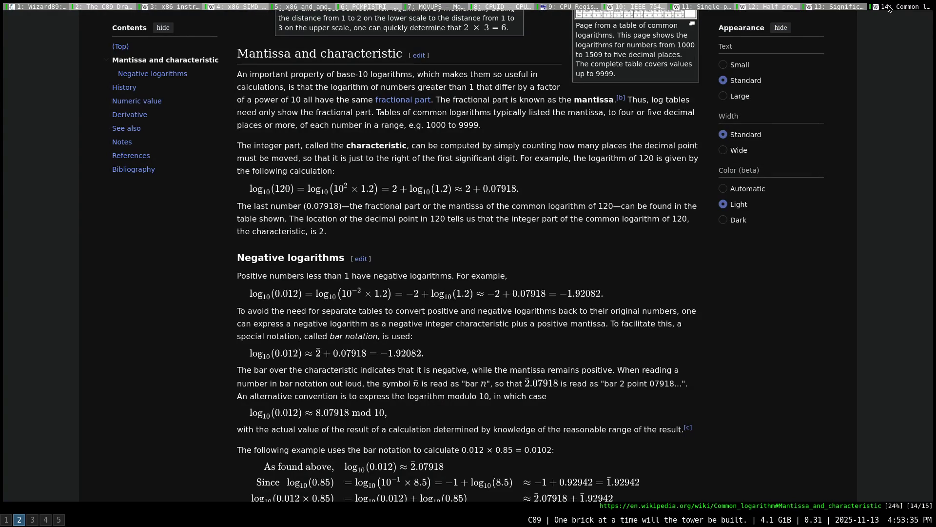
click(23, 7)
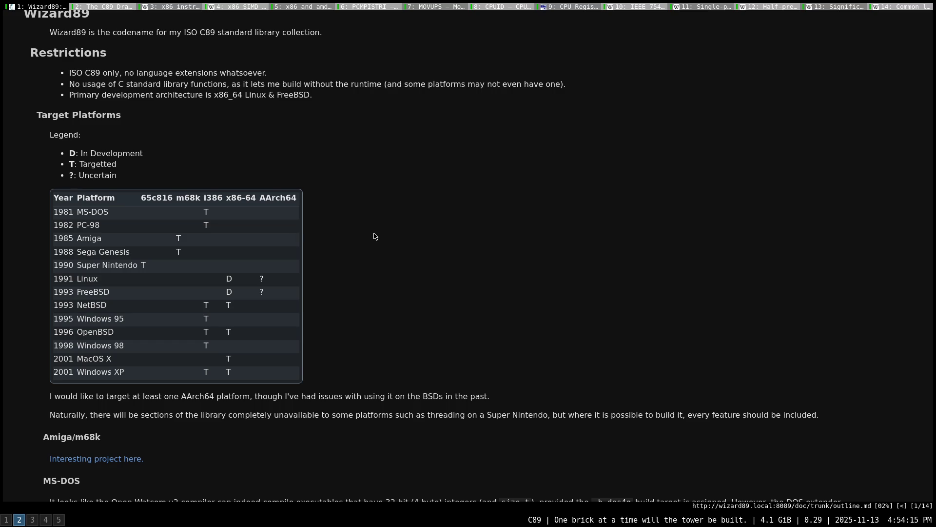
Pass through the stringbuilder.h editing workspace to the IEEE 754-2019 PDF on workspace 5
click(34, 519)
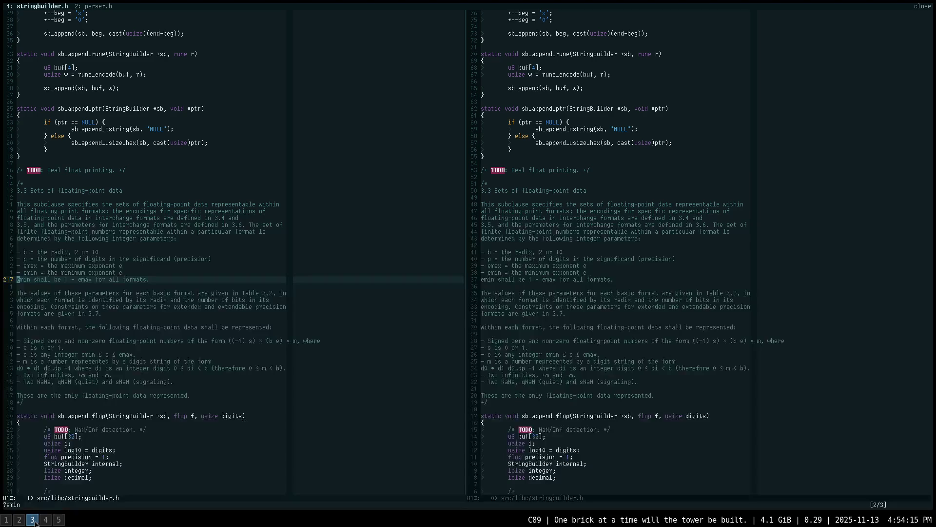
key(super+5)
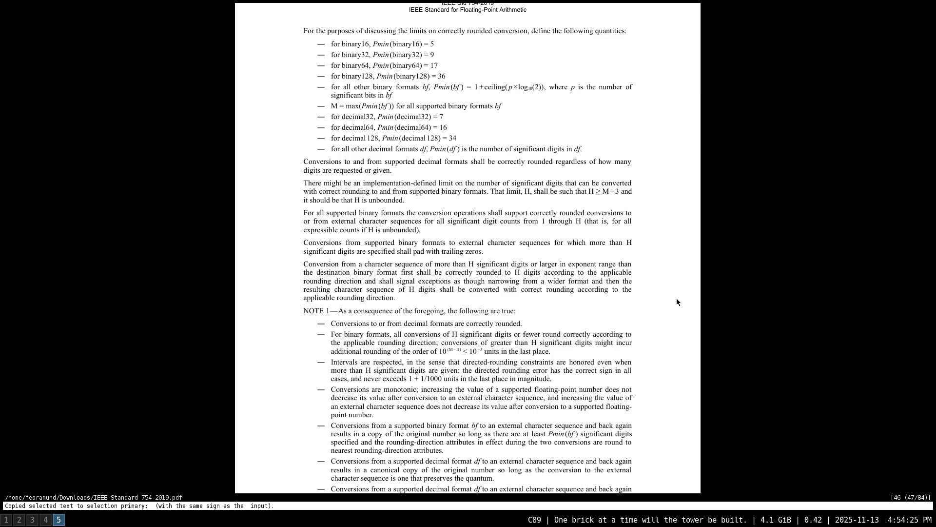
scroll(677, 299, down, 1)
scroll(678, 298, down, 1)
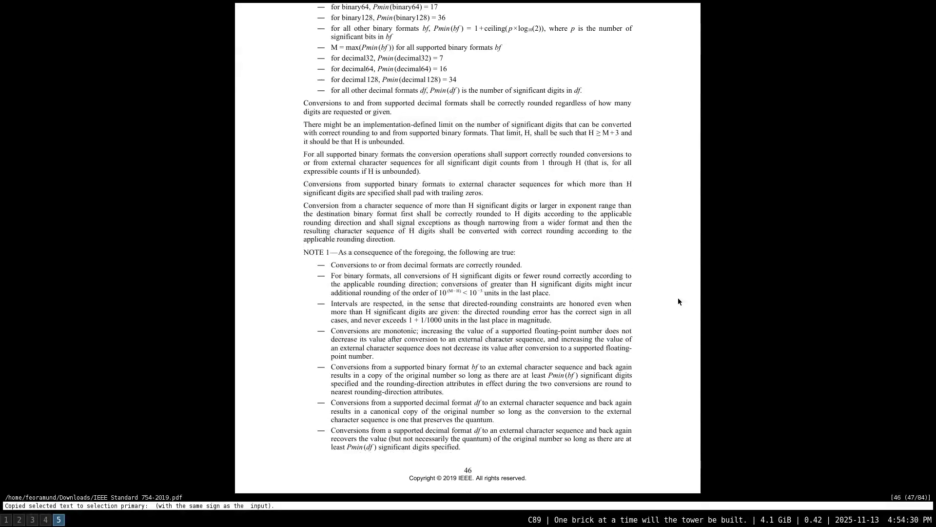
scroll(679, 298, down, 1)
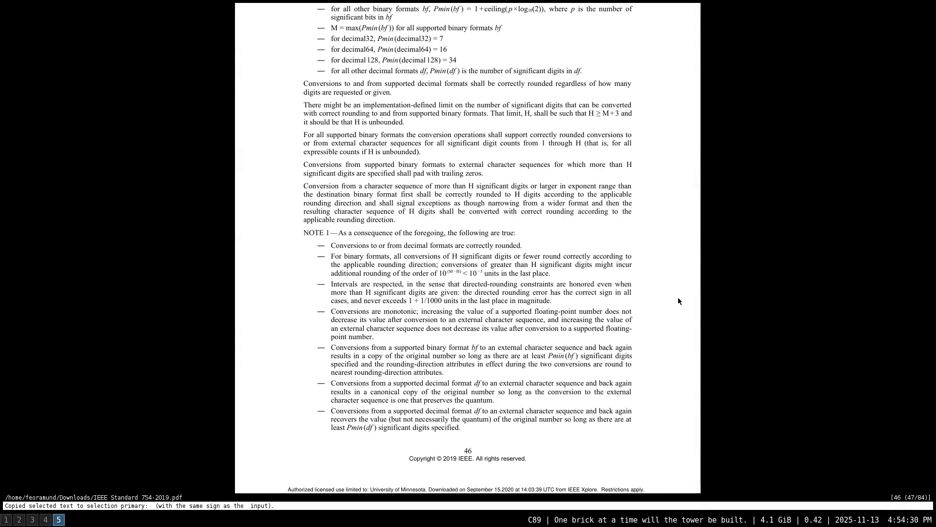
scroll(678, 300, up, 1)
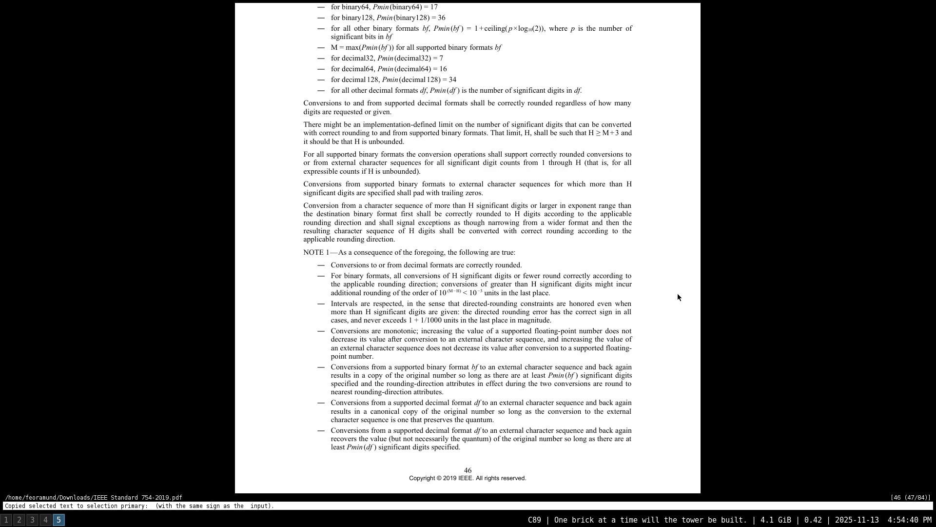
scroll(679, 298, down, 6)
scroll(677, 296, down, 7)
scroll(675, 294, down, 5)
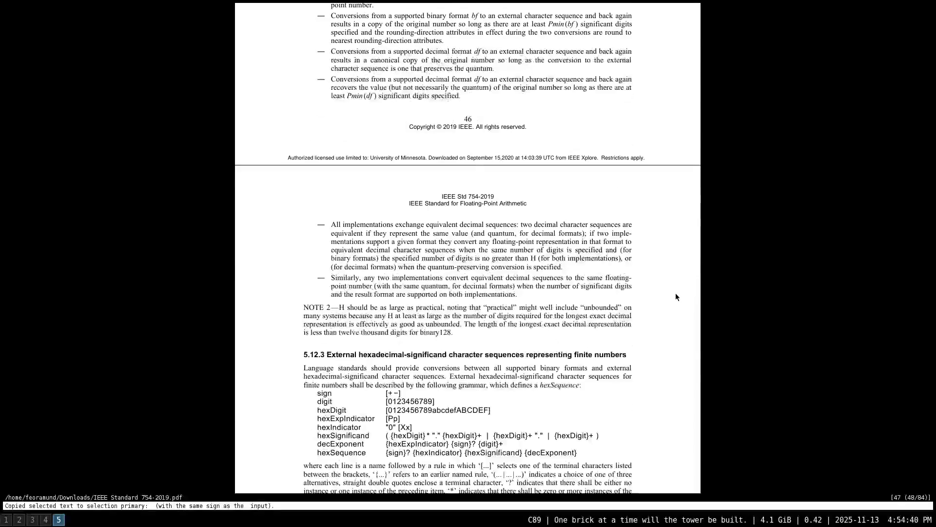
scroll(675, 297, down, 2)
scroll(675, 296, down, 2)
scroll(675, 296, down, 1)
scroll(675, 295, down, 2)
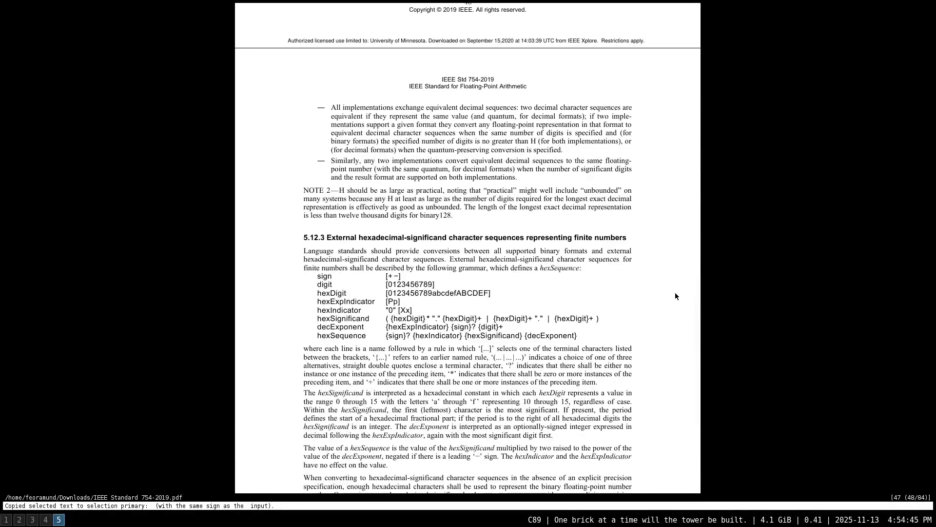
scroll(675, 294, down, 2)
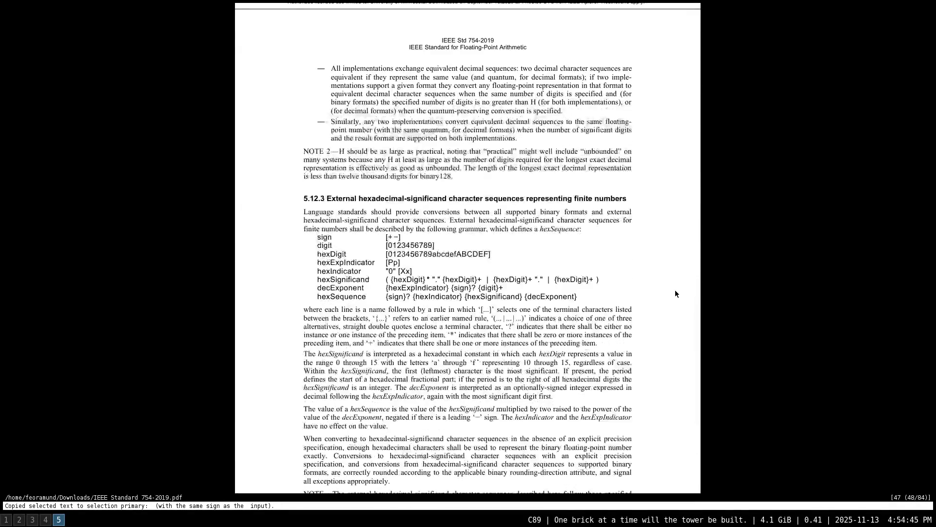
scroll(675, 294, down, 1)
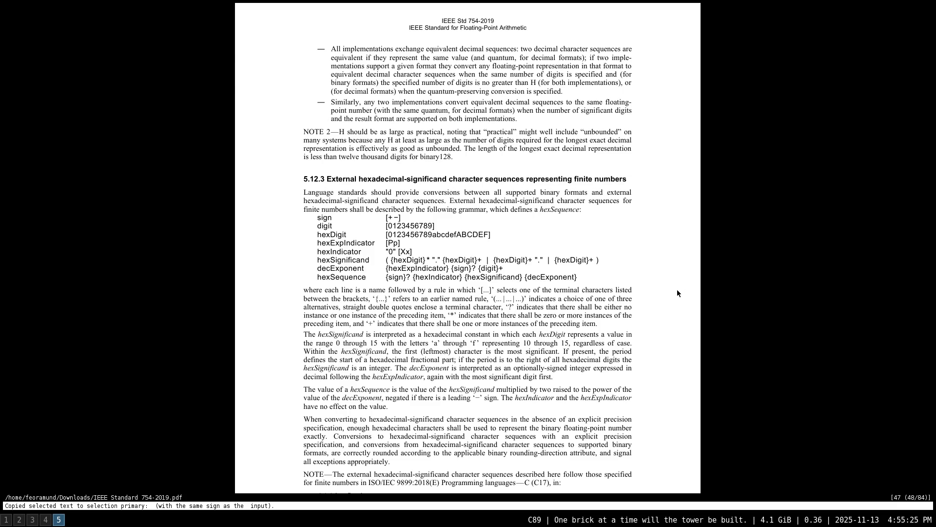
scroll(676, 289, down, 1)
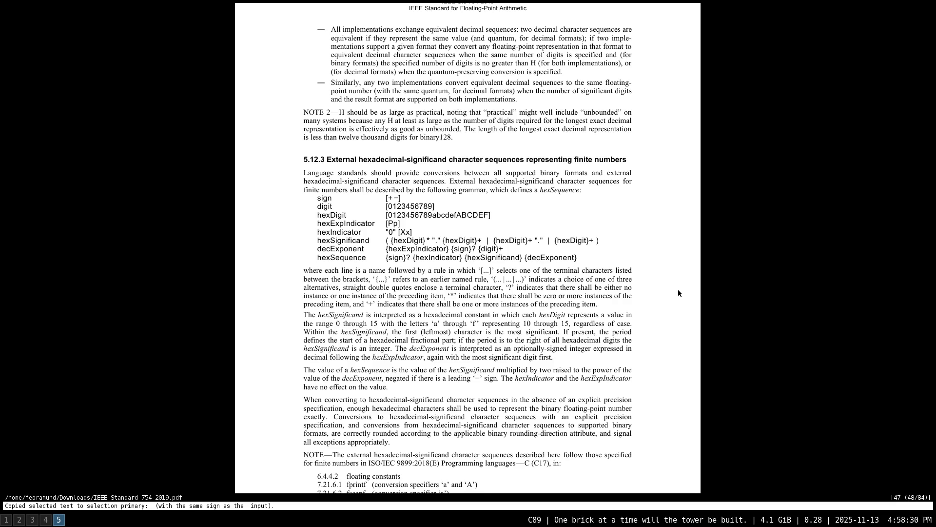
Open src/libc/BOOTSTRA.H in a new Neovim tab via the file picker
key(super+3)
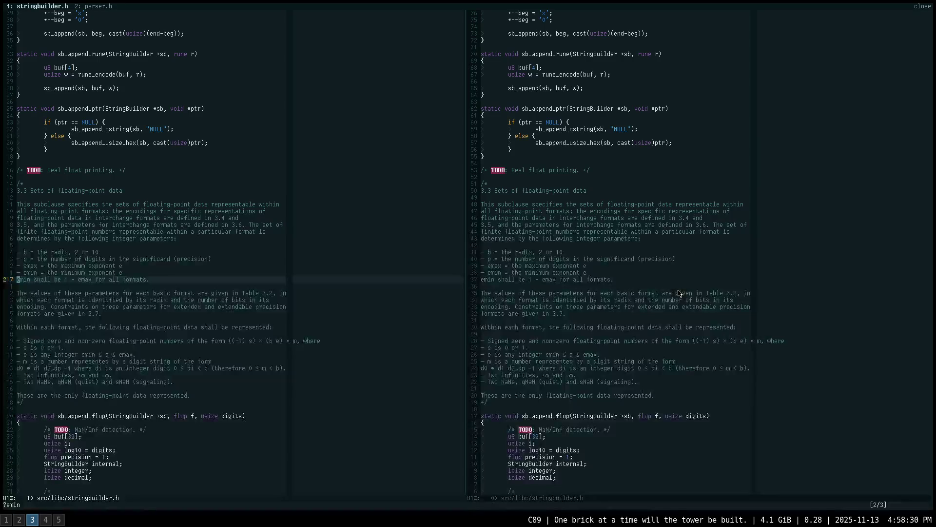
text(:tab term)
key(Return)
text(bootst)
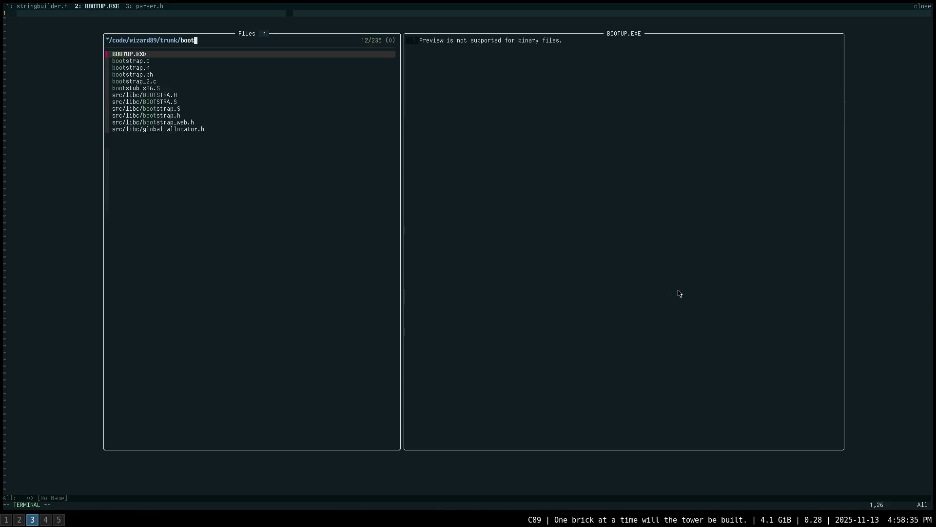
key(Down)
key(Down)
key(Down)
key(Down)
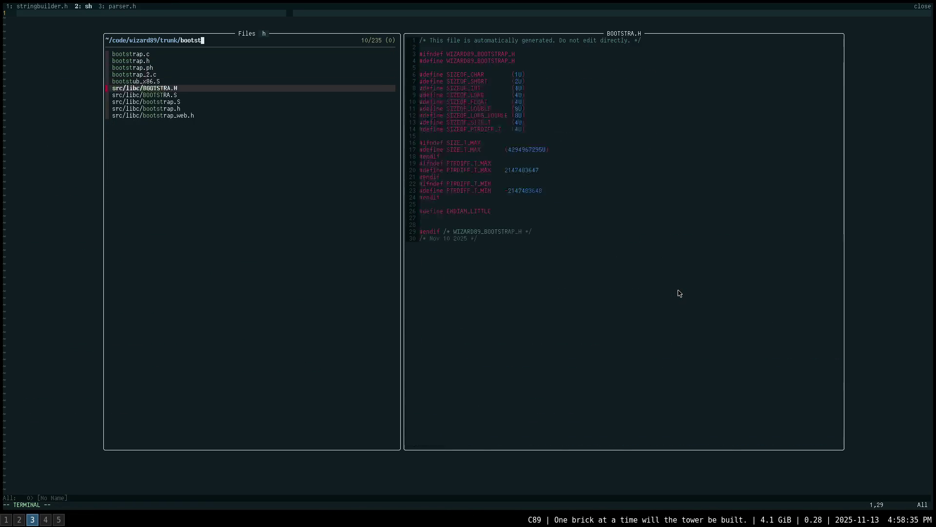
key(Down)
key(Down)
key(Up)
key(Up)
key(Return)
text(vs term)
Open src/libc/bootstrap.h in a vertical split beside BOOTSTRA.H
key(Return)
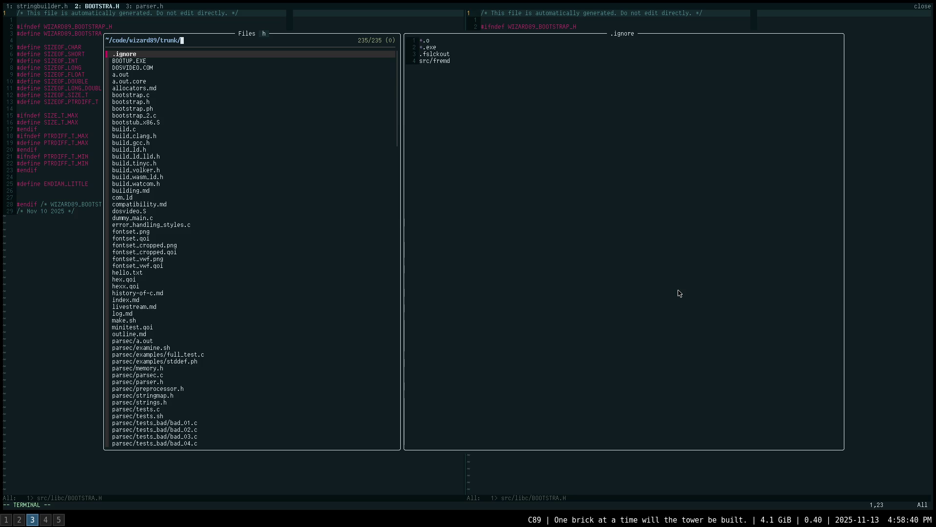
text(boot)
key(Down)
key(Down)
key(Down)
key(Down)
key(Down)
key(Down)
key(Down)
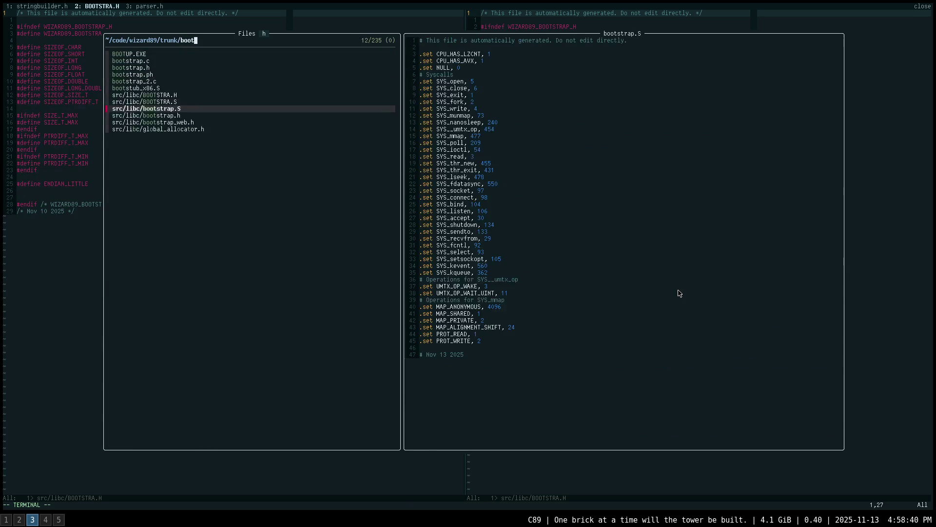
key(Down)
key(Return)
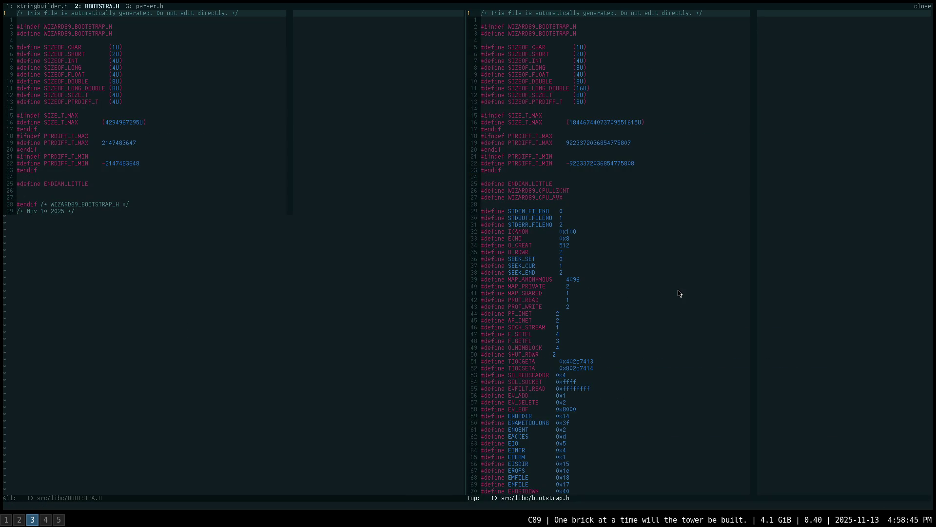
key(1)
key(0)
key(j)
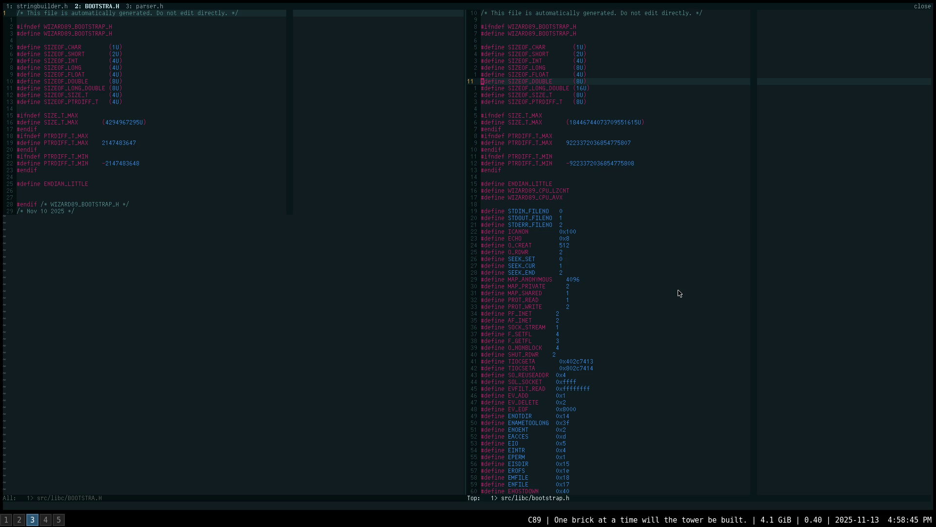
key(ctrl+w)
key(h)
key(j)
key(j)
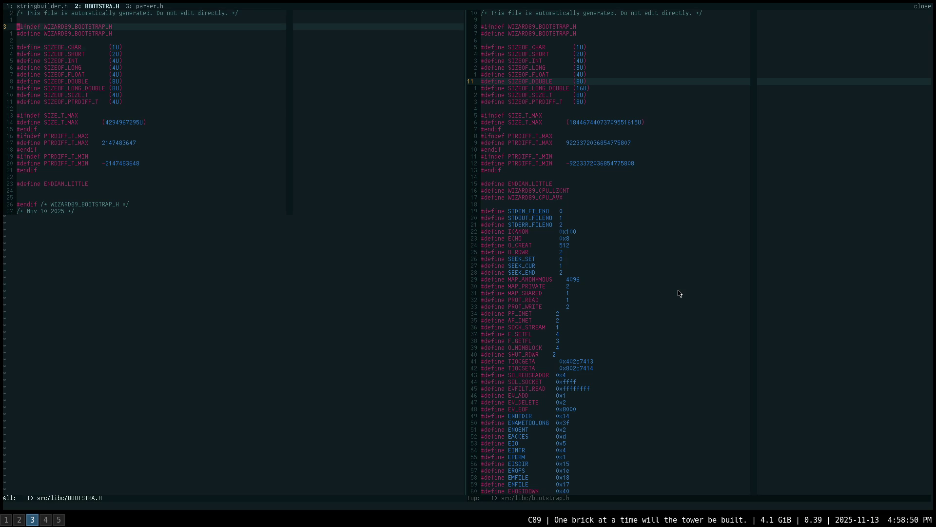
key(8)
key(j)
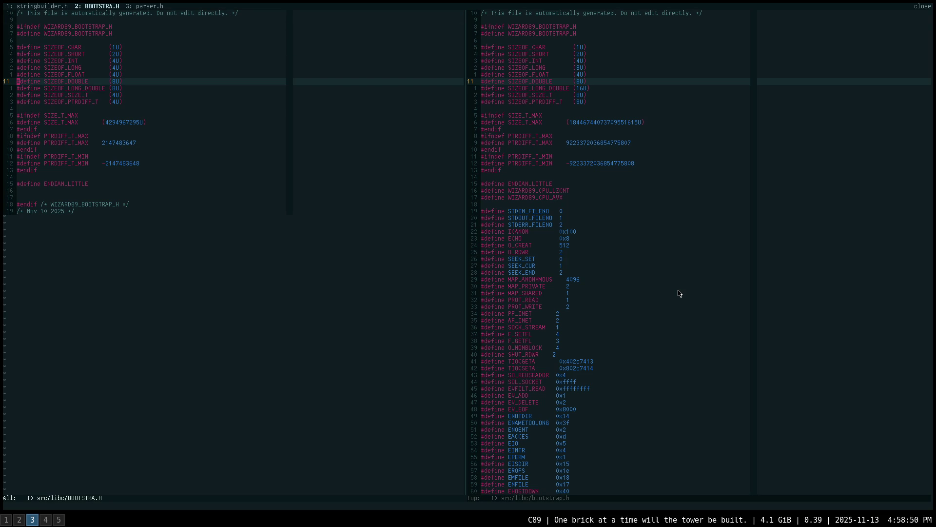
key(k)
key(ctrl+w)
key(l)
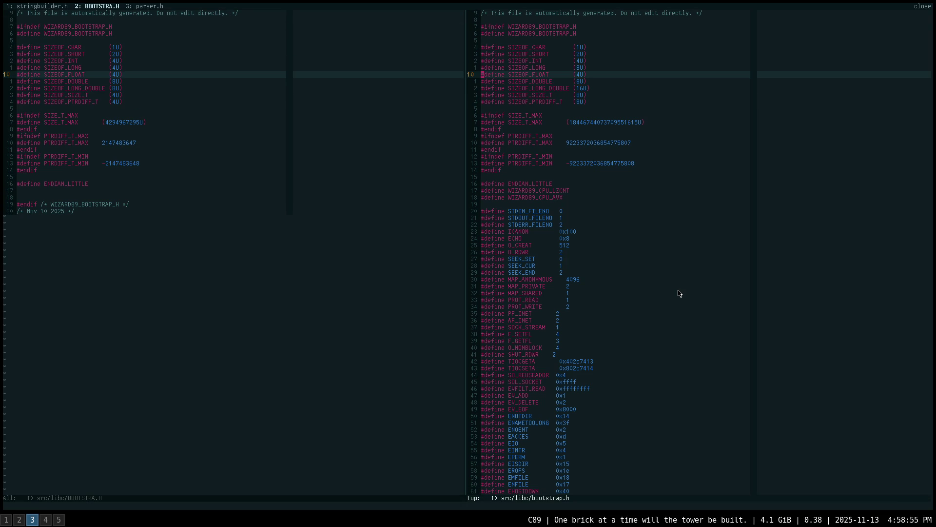
key(j)
key(j)
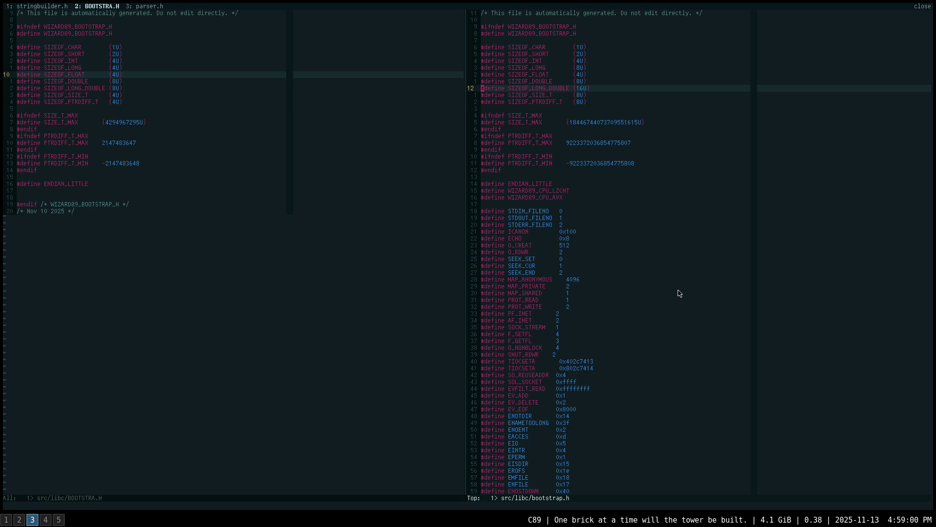
key(shift+v)
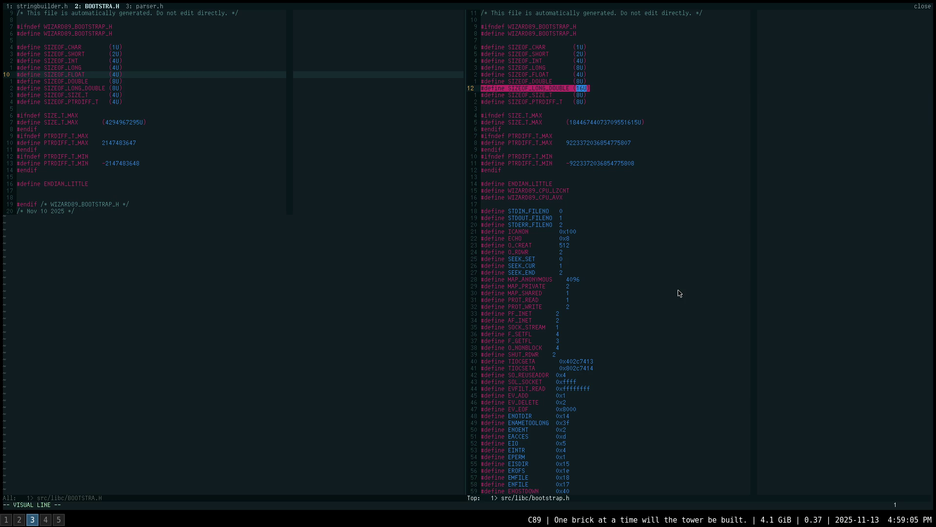
key(y)
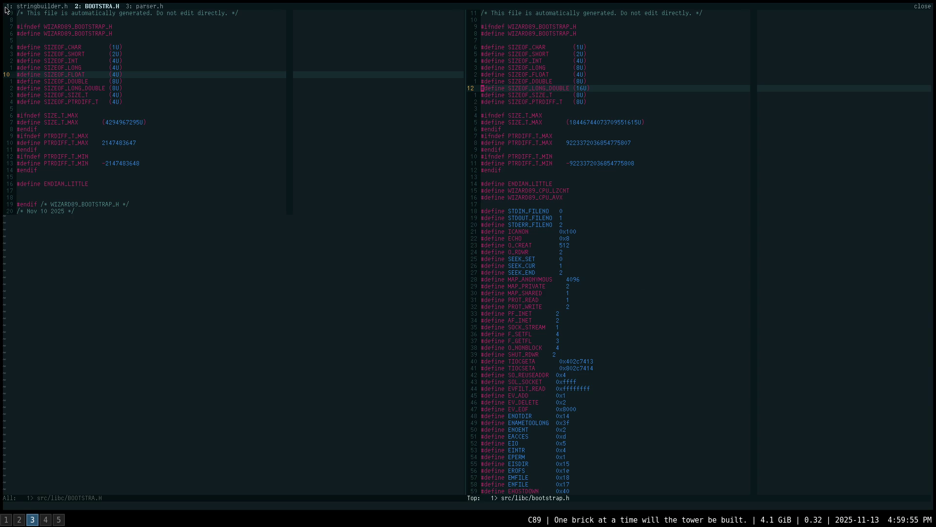
click(138, 77)
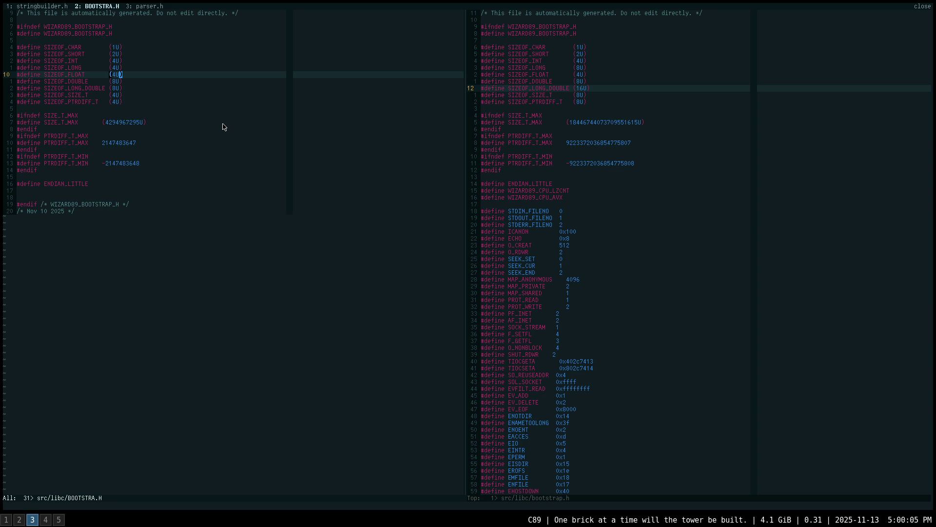
From vifm's shell, search the system include directories for GLfloat and stop the long output
key(super+1)
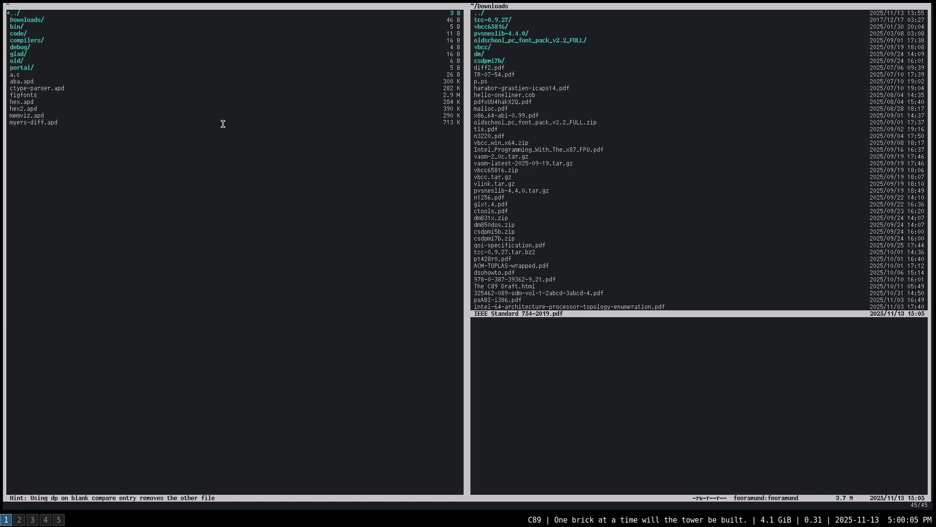
text(:q)
key(Return)
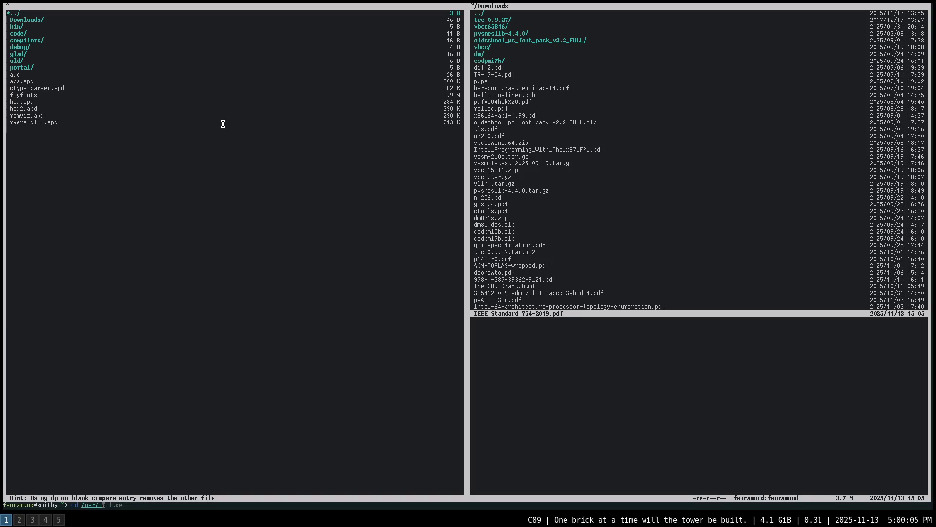
text(cd /usr/include)
key(Return)
text(rg GLfloat)
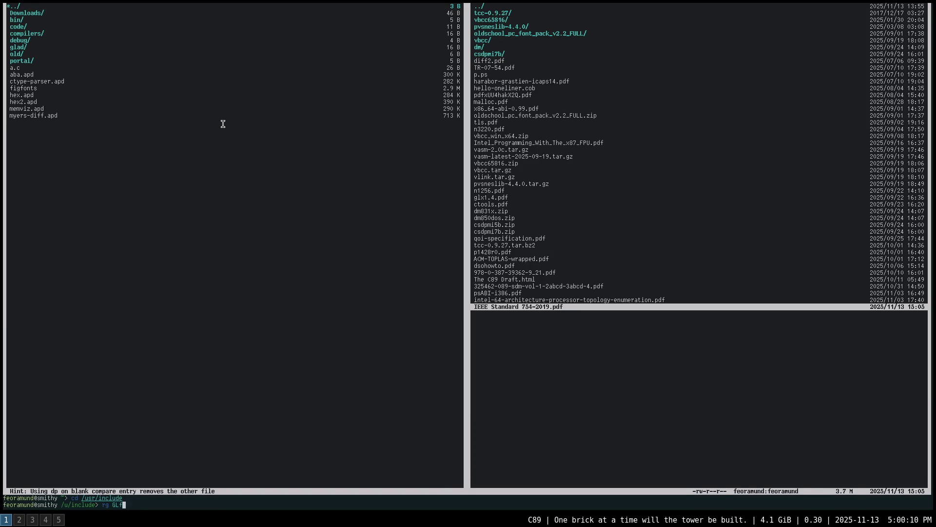
key(Return)
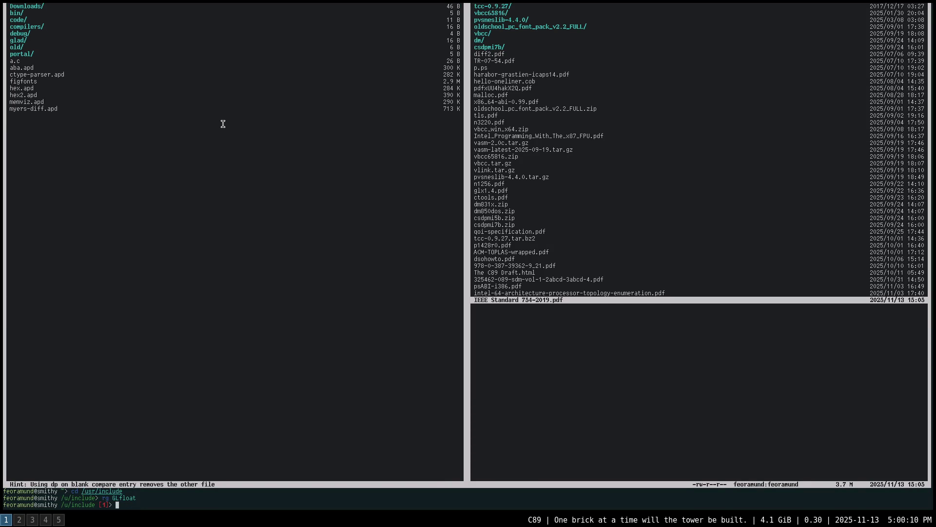
text(cd /usr/l)
text(ocal/binc)
key(Return)
text(rg GLfloat)
key(Return)
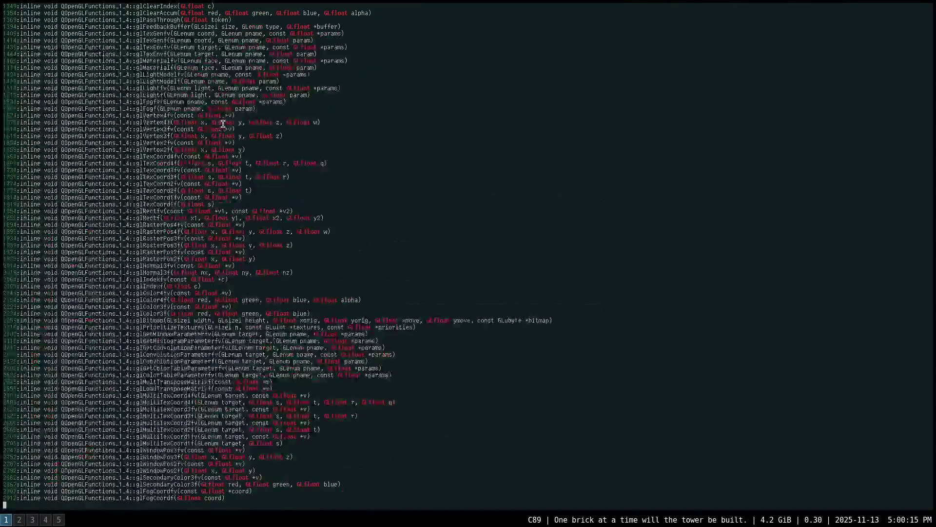
key(ctrl+c)
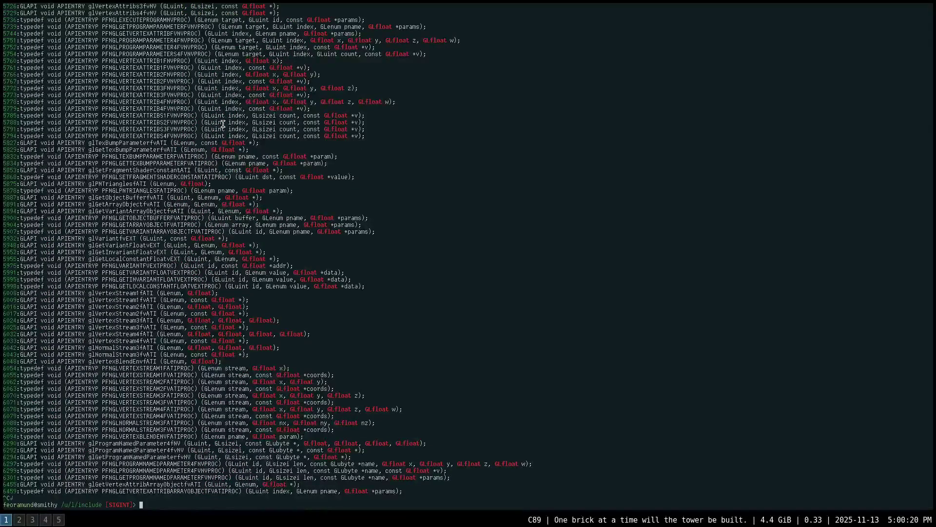
text(rg )
text(')
text(typedef .*GLfloat)
text(')
Run rg 'typedef .* GLfloat;' to find GLfloat typedef'd to khronos_float_t
key(Return)
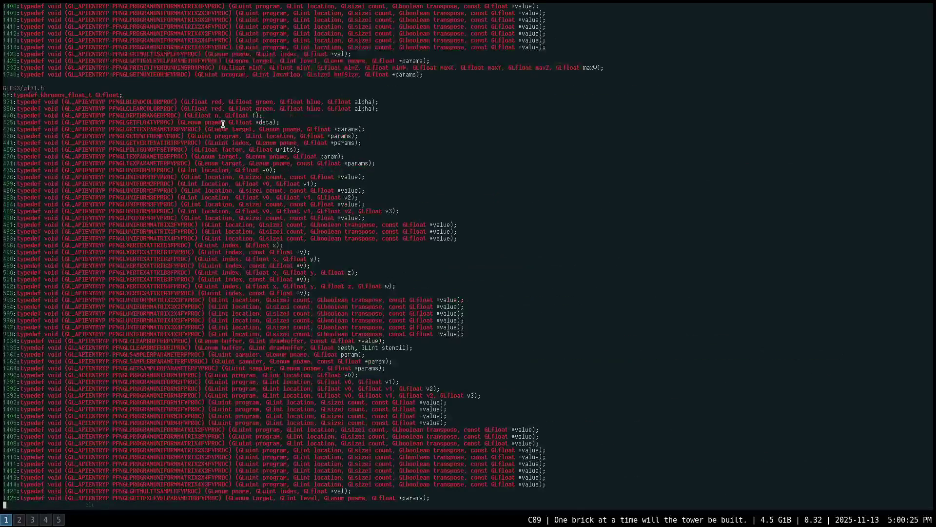
key(Up)
key(Left)
key(Left)
key(Left)
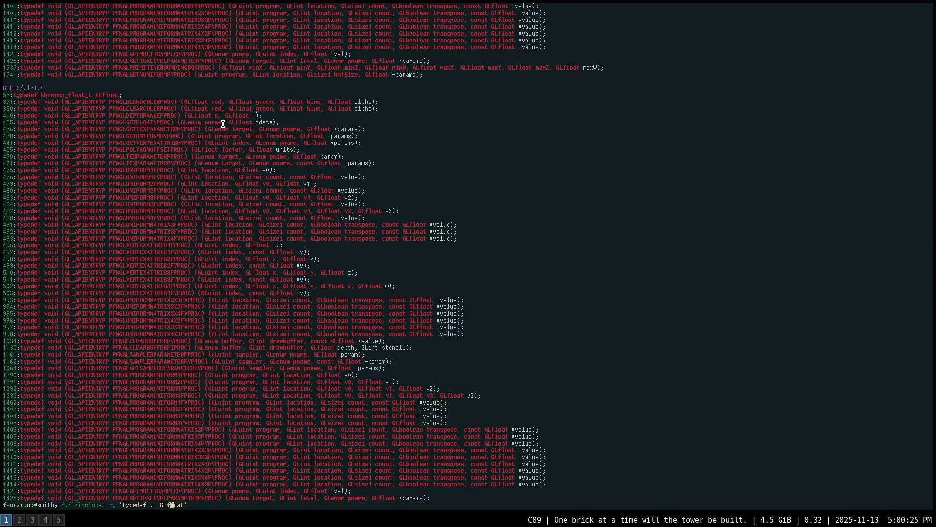
key(Left)
key(Left)
key(Left)
key(Right)
key(Right)
key(Right)
text(;)
key(Return)
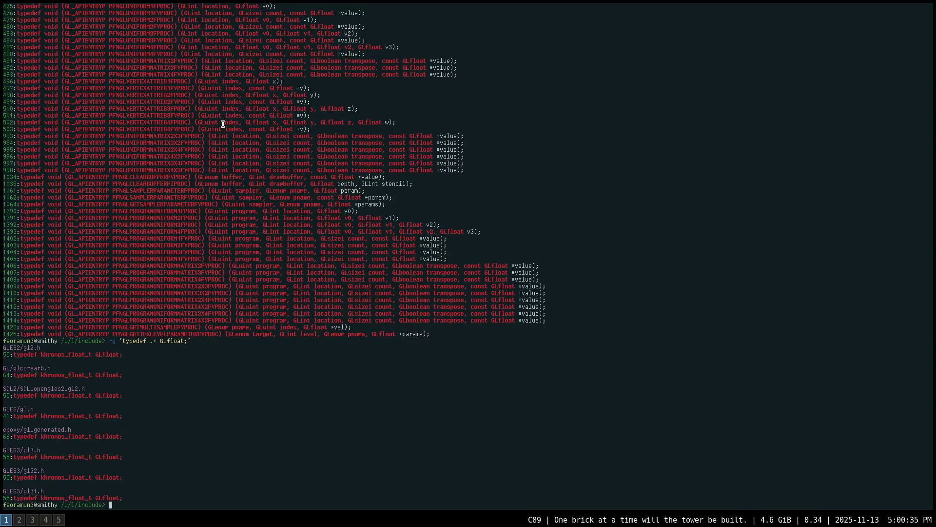
Run rg 'typedef .* khronos_float_t;' to confirm it is a plain float in khrplatform.h
key(Up)
key(Left)
key(Left)
key(ctrl+w)
key(ctrl+w)
text(.* kh)
text(ronos_float_)
text(t)
key(Return)
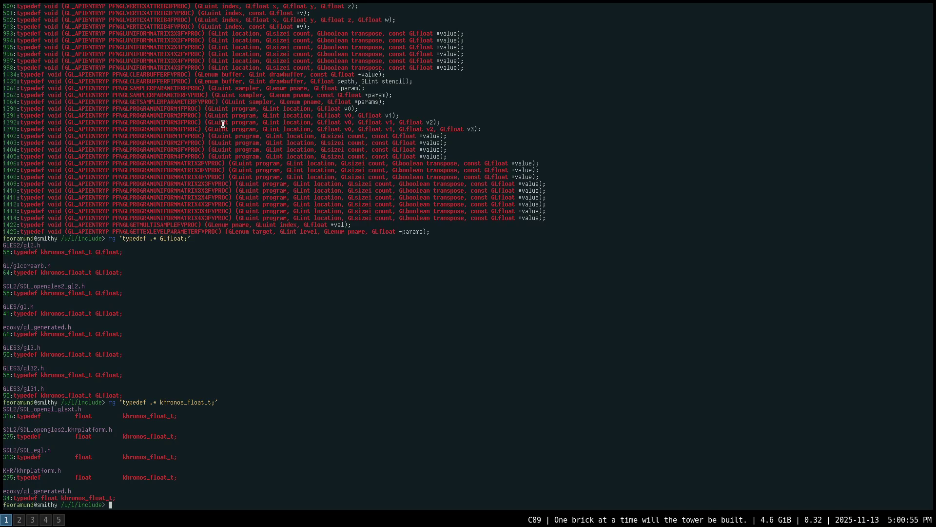
Bring Neovim's BOOTSTRA.H and bootstrap.h split back into view
key(super+3)
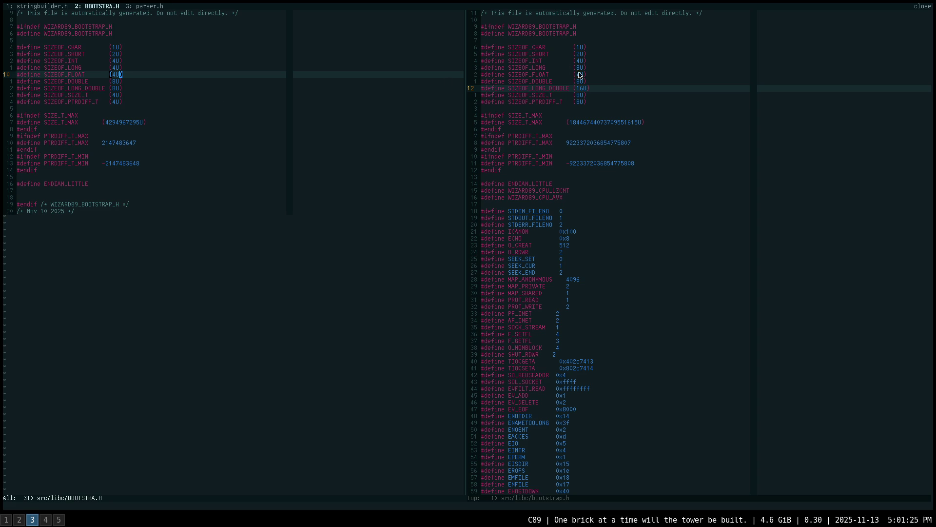
Review bootstrap.h, switch to the stringbuilder.h buffer, then leave for the IEEE 754 PDF
click(542, 42)
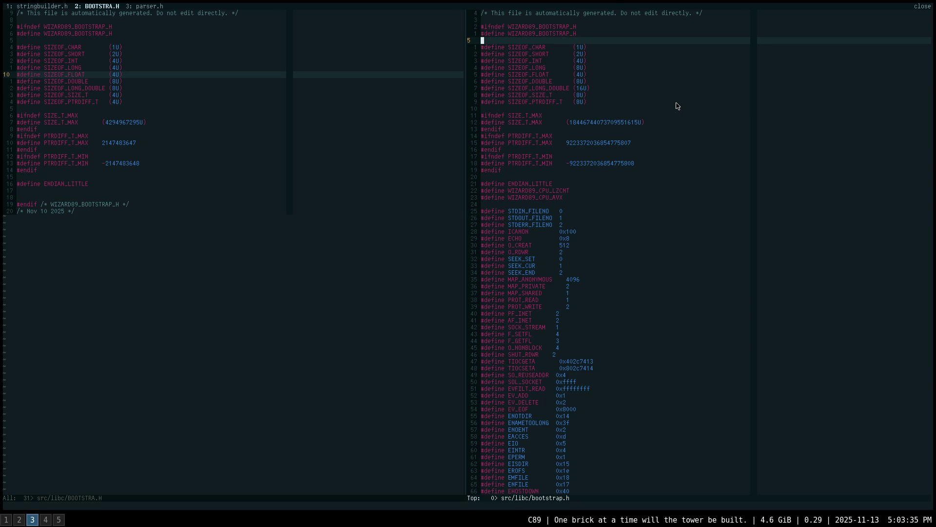
key(alt+1)
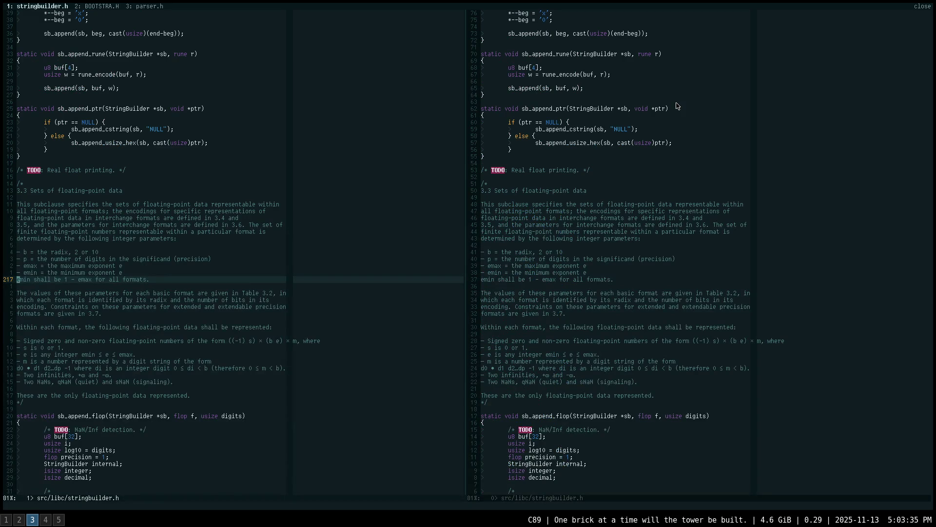
key(super+4)
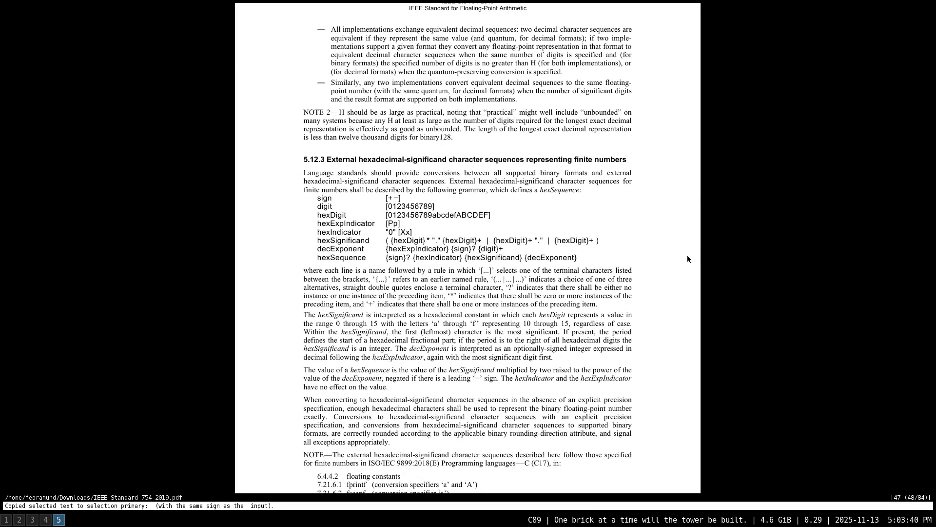
scroll(671, 259, down, 1)
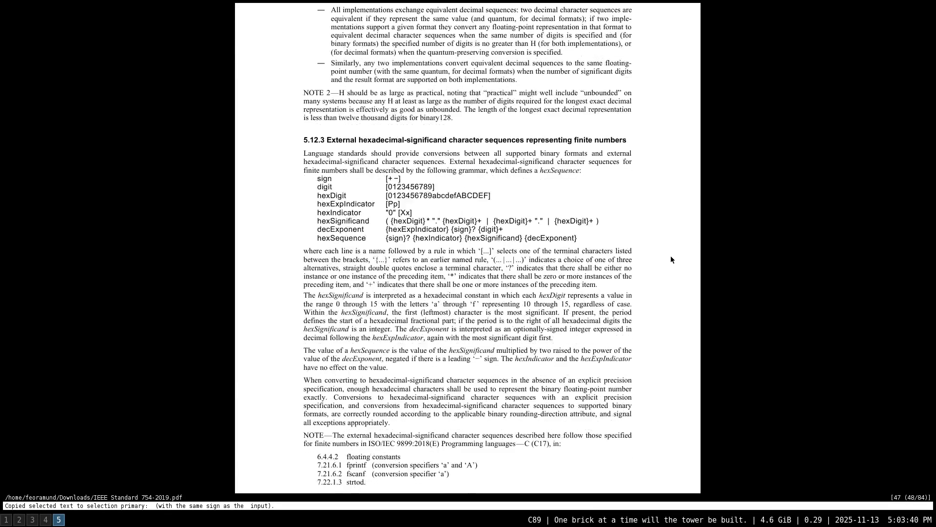
scroll(671, 255, down, 1)
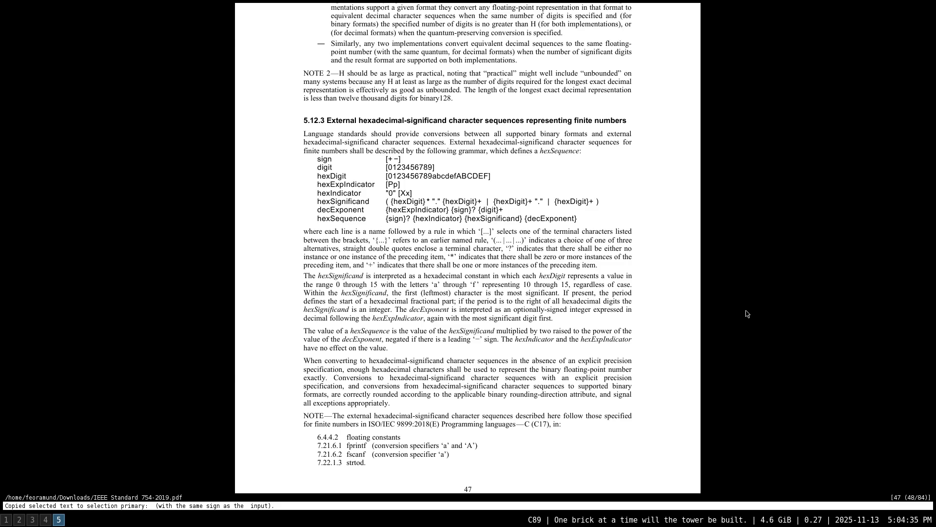
scroll(746, 313, down, 1)
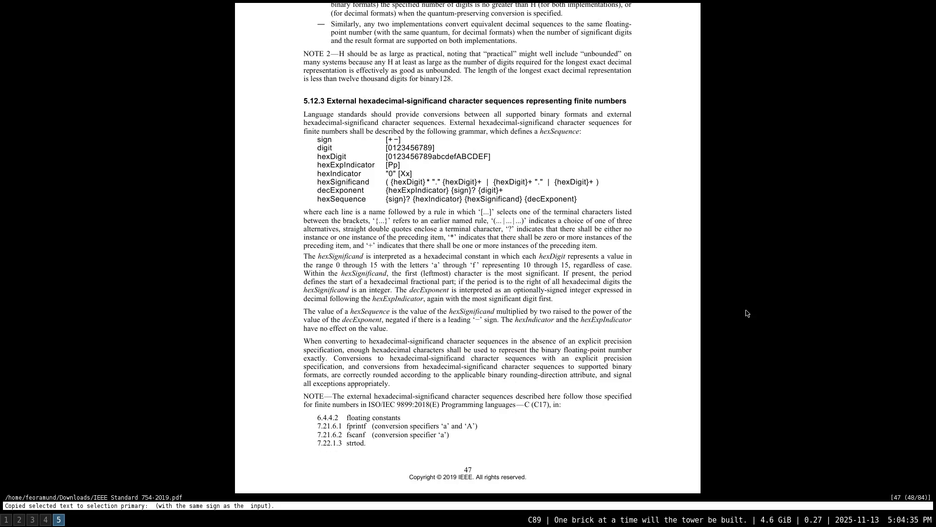
scroll(747, 313, down, 1)
scroll(746, 314, down, 1)
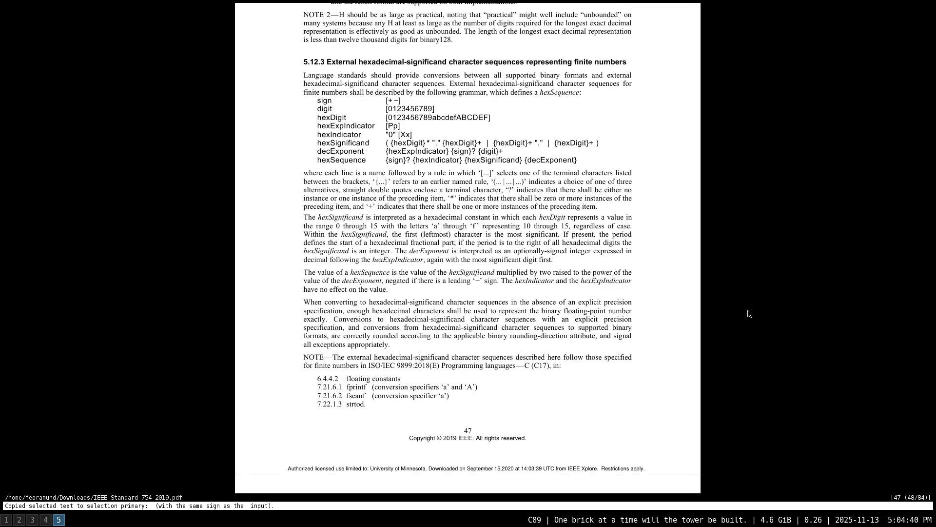
scroll(747, 313, down, 3)
scroll(747, 314, down, 1)
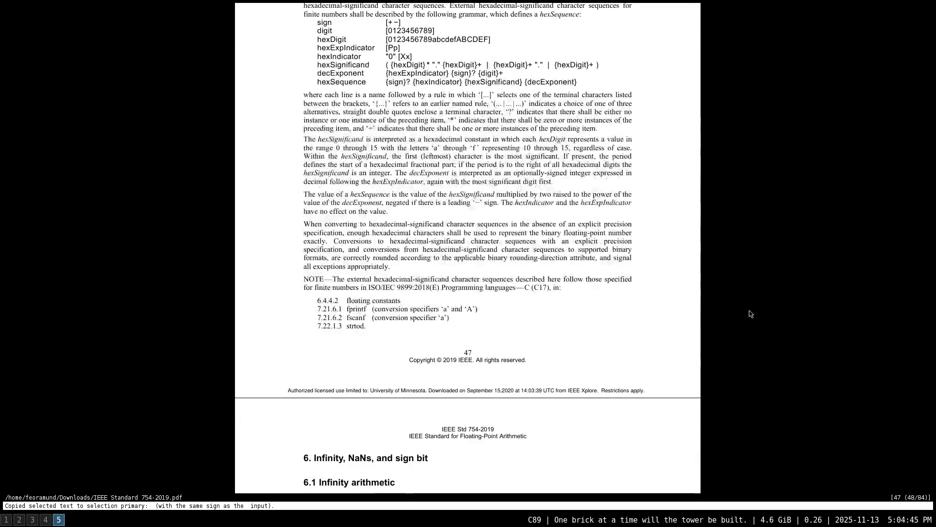
scroll(751, 314, down, 4)
scroll(751, 314, down, 5)
scroll(752, 314, down, 3)
scroll(751, 314, down, 2)
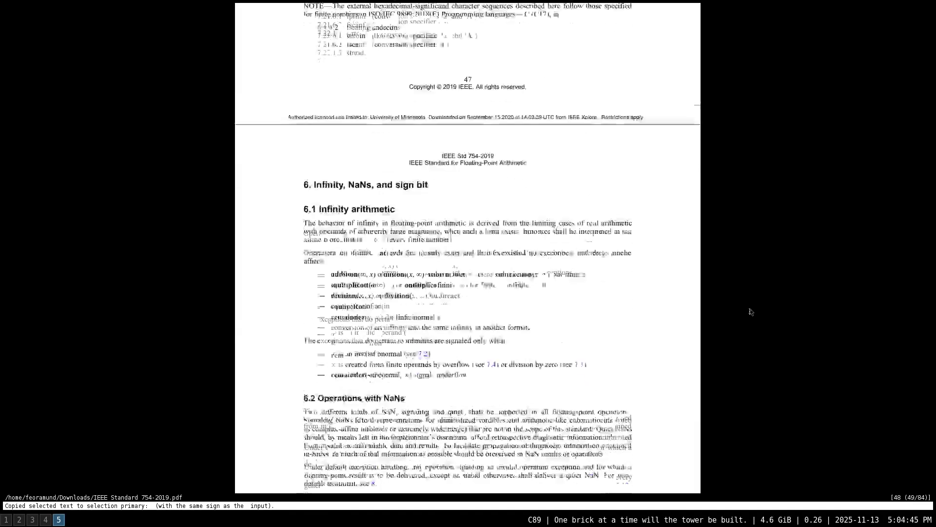
scroll(747, 305, down, 1)
scroll(747, 305, down, 1)
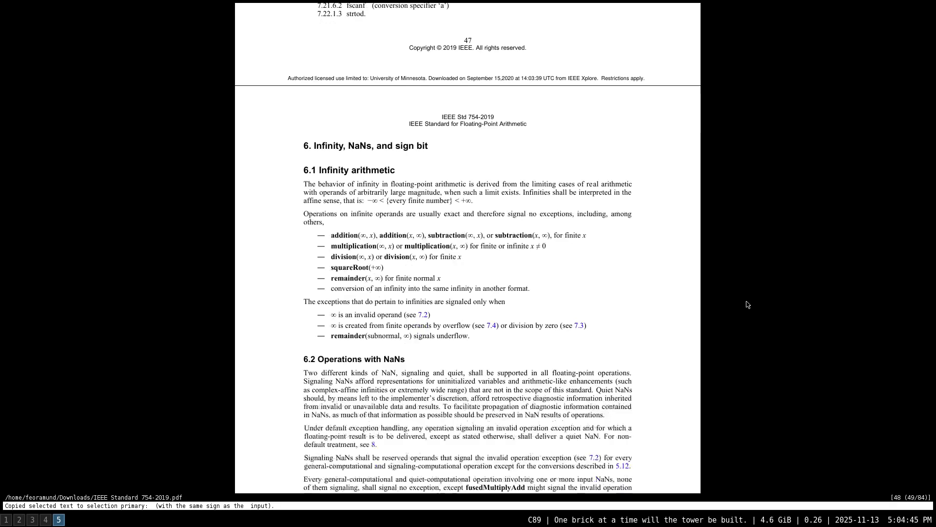
scroll(747, 304, down, 1)
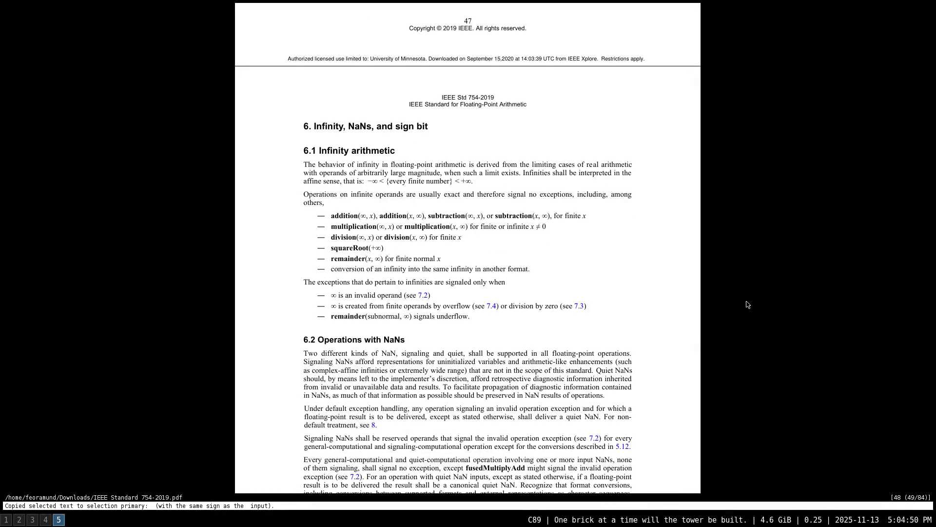
scroll(748, 305, down, 1)
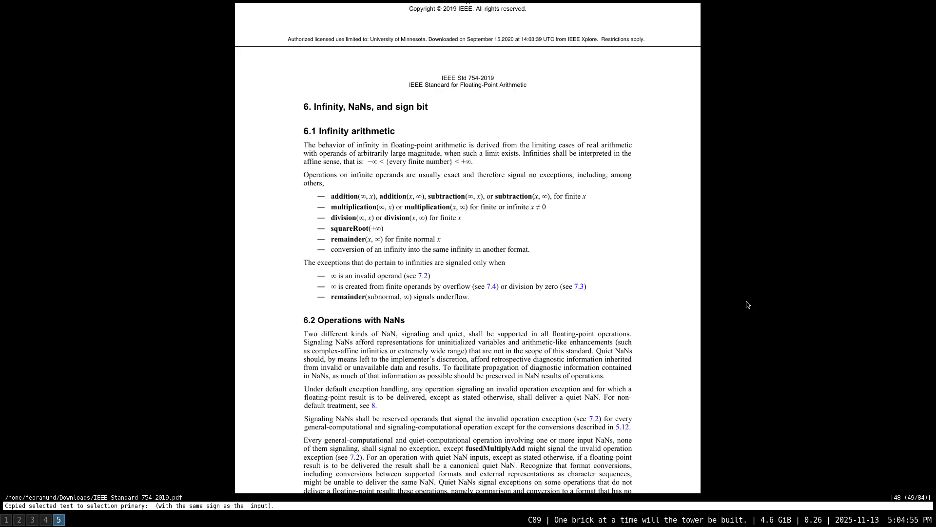
scroll(747, 304, down, 1)
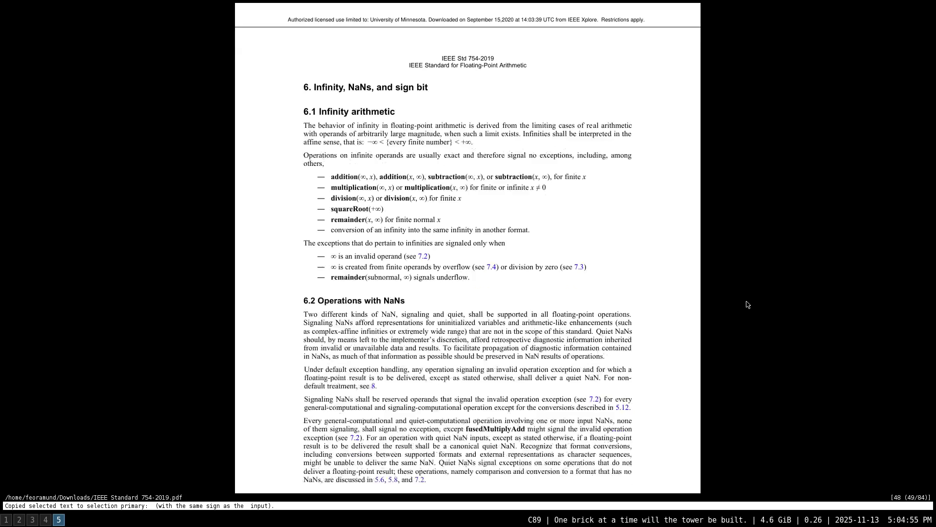
scroll(747, 304, down, 1)
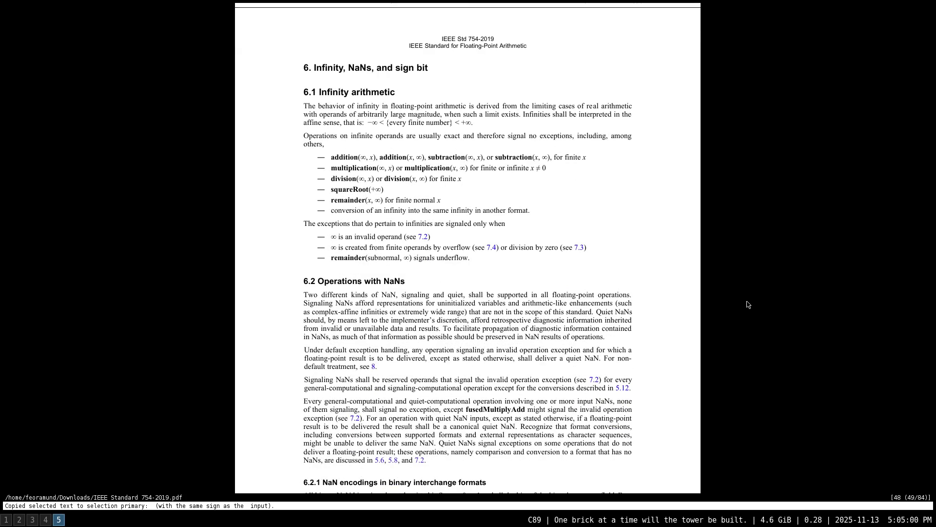
scroll(747, 304, down, 2)
scroll(747, 305, down, 1)
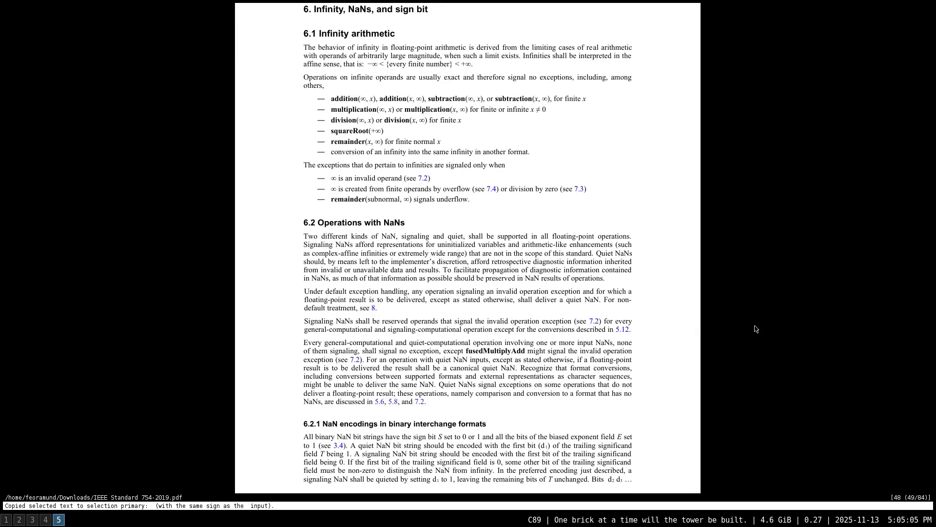
Jump via the document outline to section 5.12.3 on hexadecimal-significand character sequences, page 47
key(Tab)
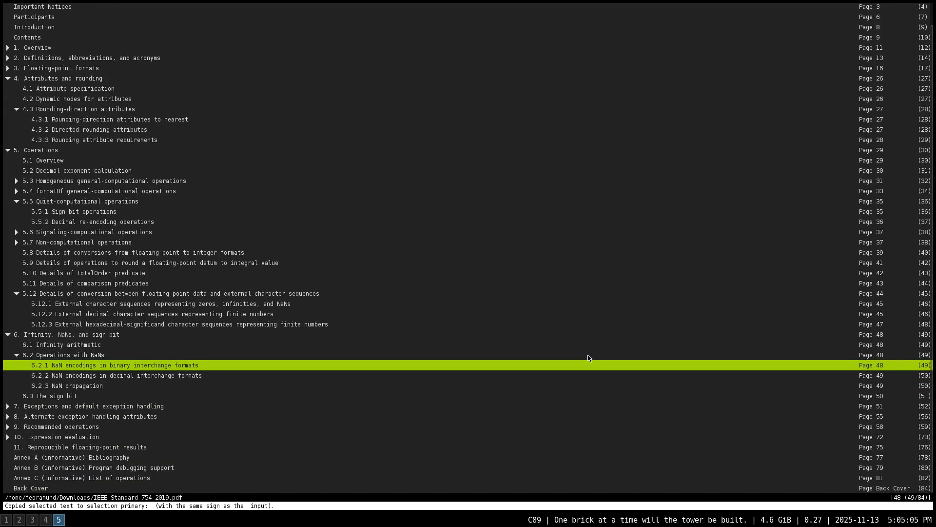
key(Up)
key(Up)
key(Up)
key(Up)
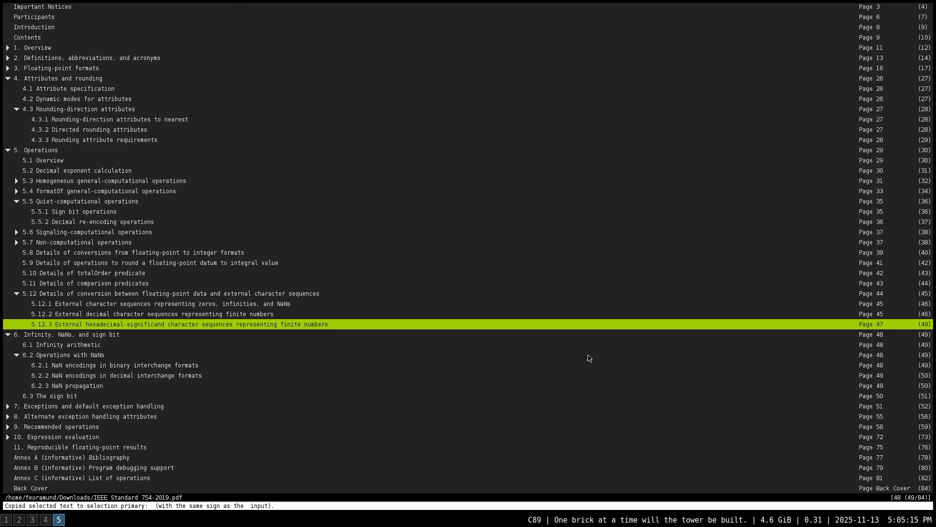
key(Return)
scroll(589, 358, up, 1)
scroll(588, 358, up, 1)
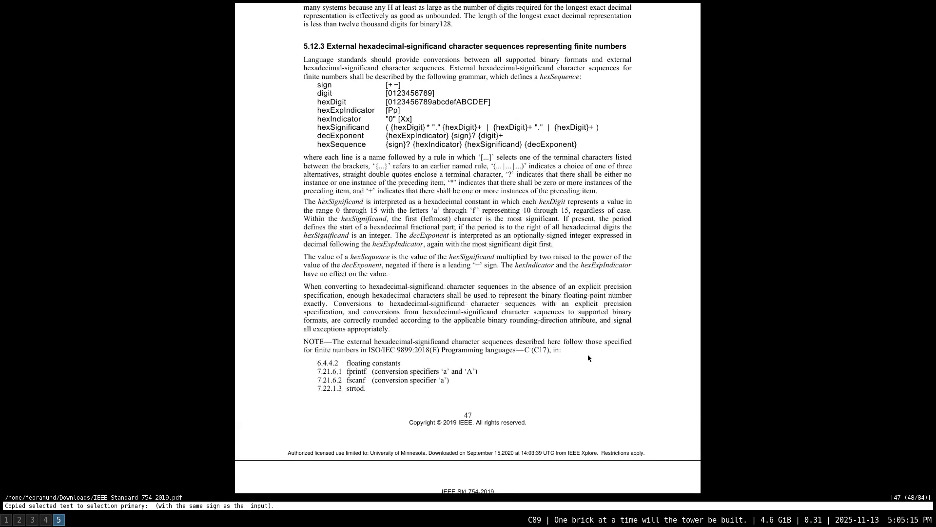
scroll(587, 354, up, 1)
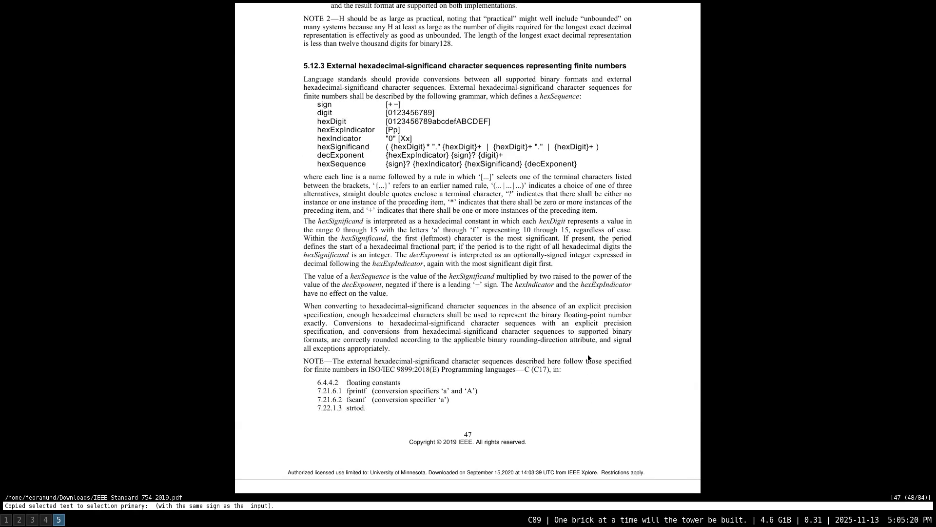
scroll(588, 358, up, 1)
scroll(588, 358, up, 1)
scroll(588, 358, up, 1)
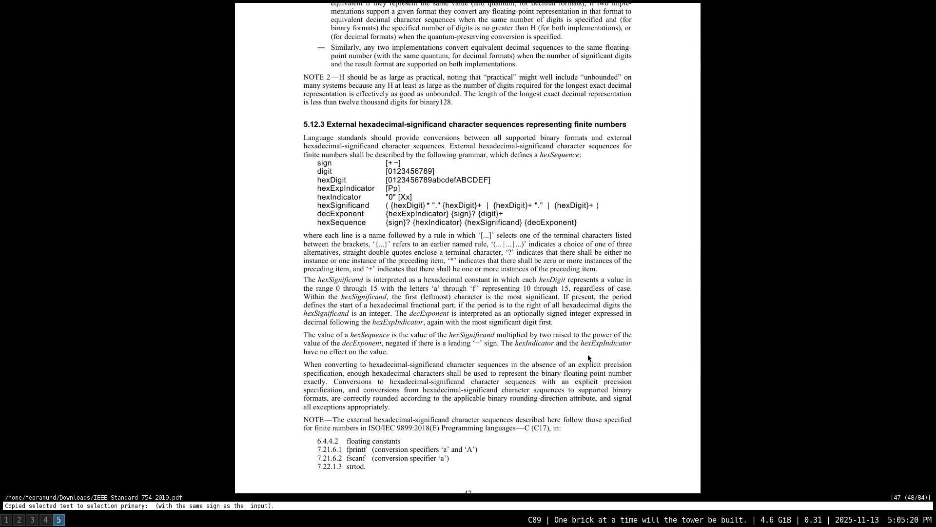
scroll(588, 357, up, 1)
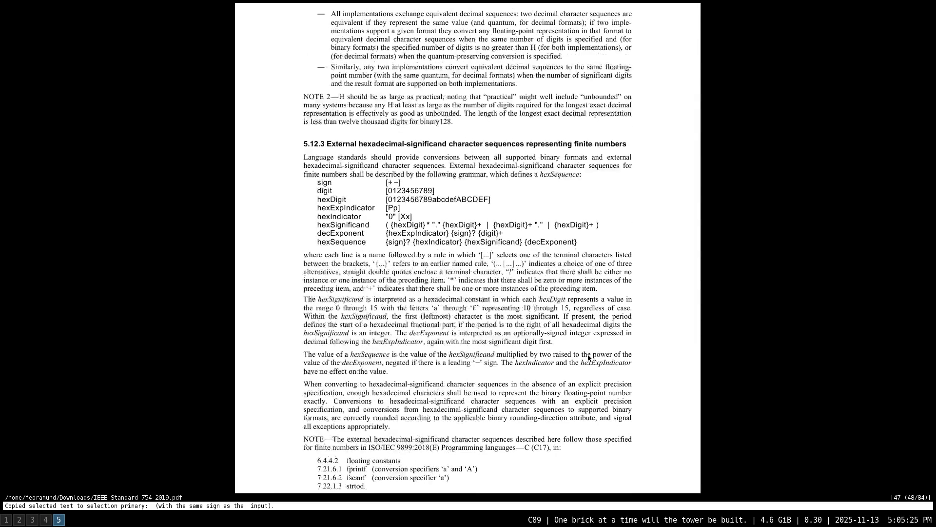
scroll(588, 357, up, 2)
scroll(588, 358, up, 1)
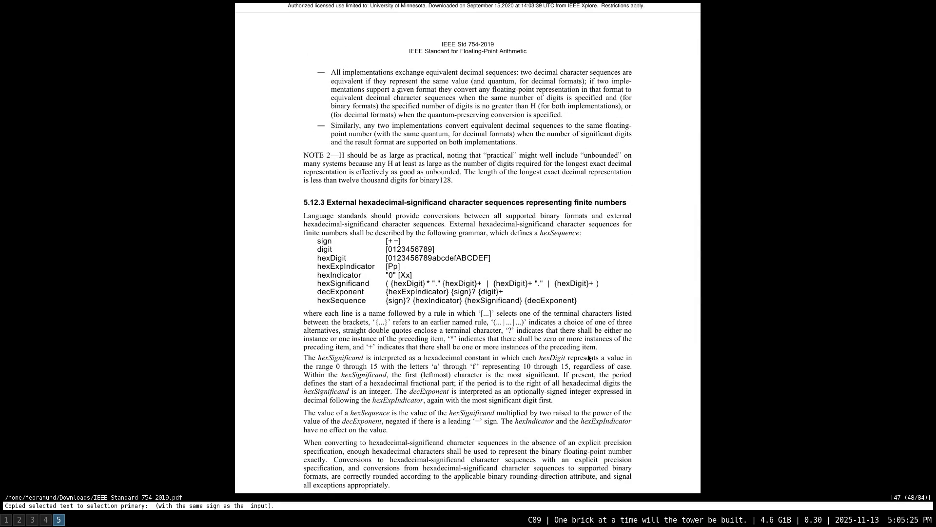
scroll(588, 357, up, 1)
scroll(588, 358, up, 1)
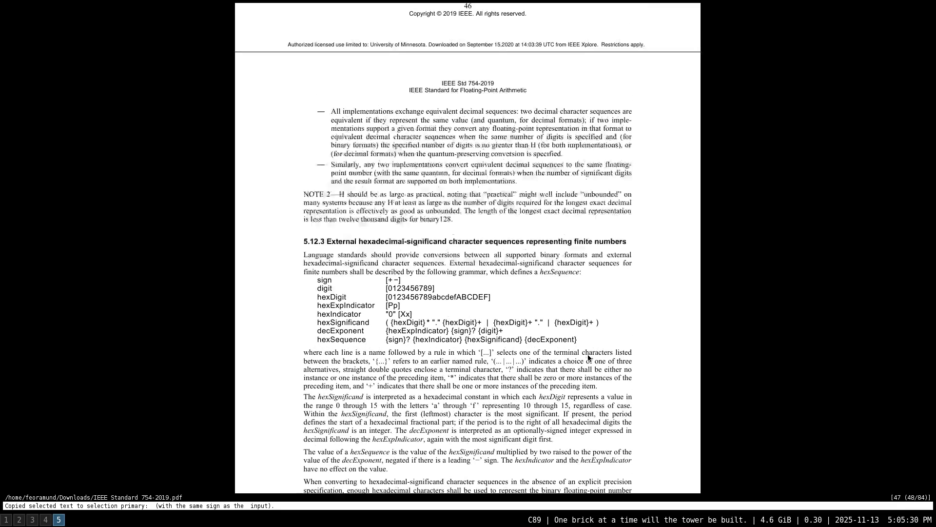
scroll(588, 358, up, 1)
scroll(588, 358, up, 14)
scroll(588, 358, up, 3)
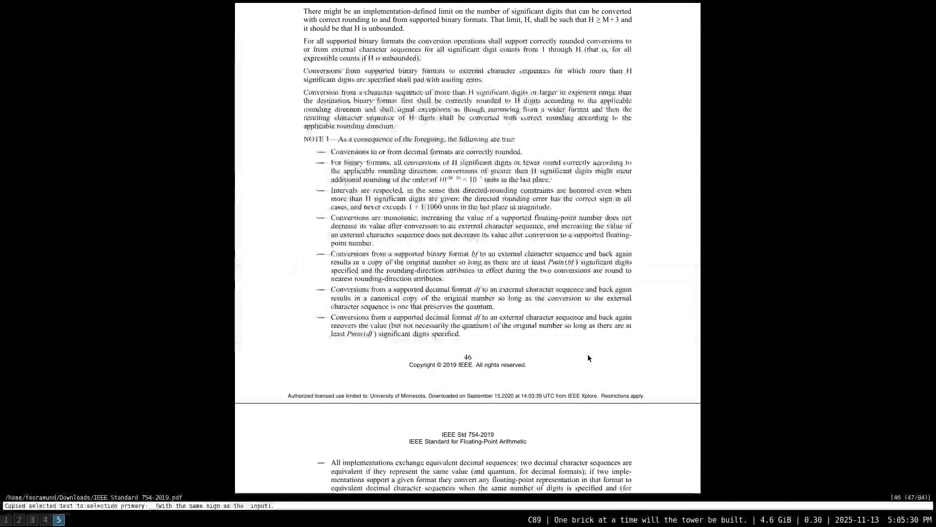
scroll(588, 358, up, 1)
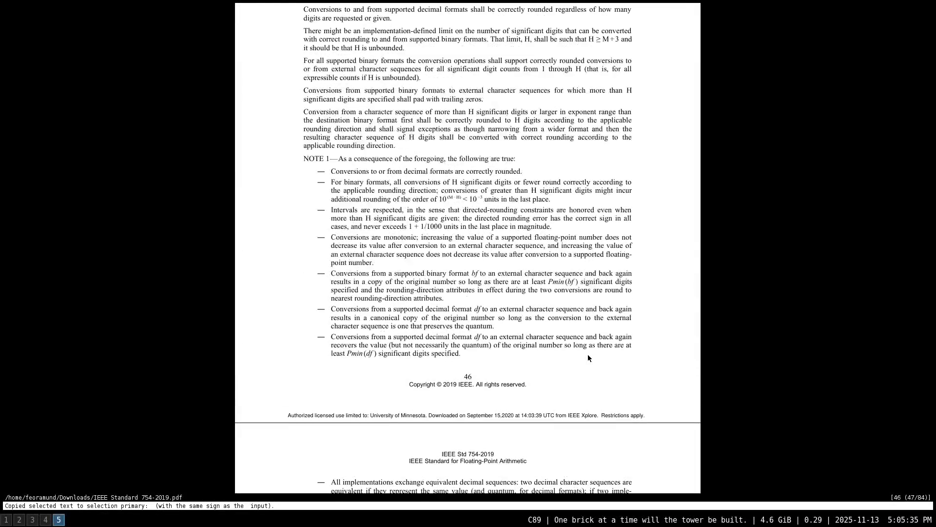
scroll(587, 358, up, 1)
scroll(588, 357, up, 1)
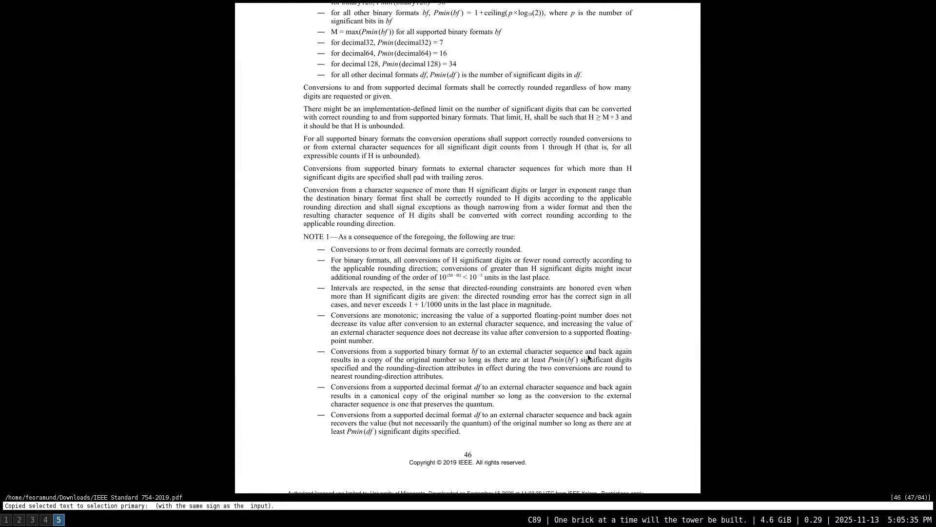
scroll(588, 358, up, 1)
scroll(588, 358, up, 2)
scroll(587, 357, up, 1)
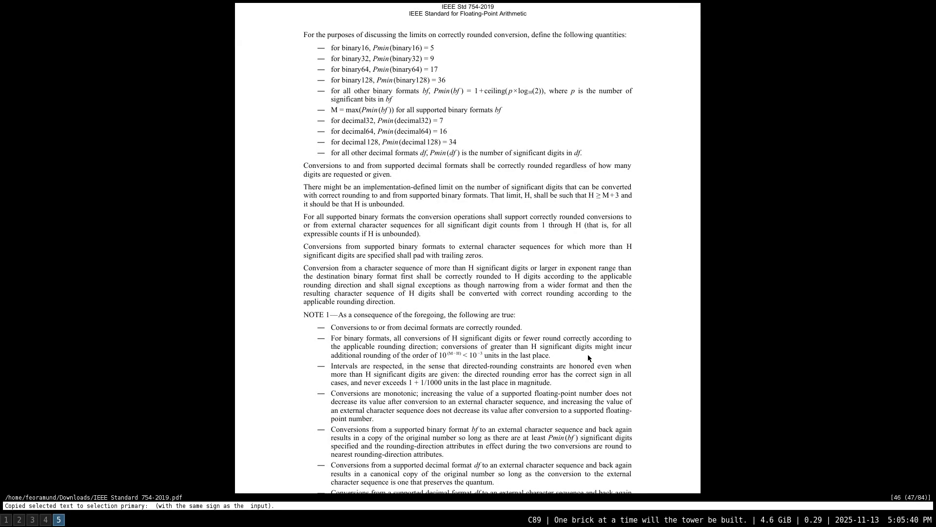
scroll(588, 358, up, 1)
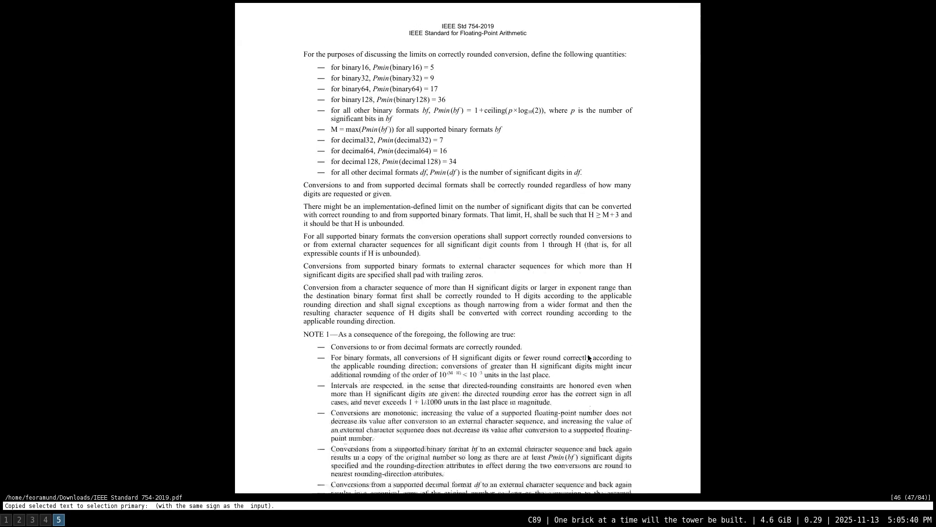
scroll(587, 358, up, 3)
scroll(587, 357, up, 2)
scroll(588, 358, up, 1)
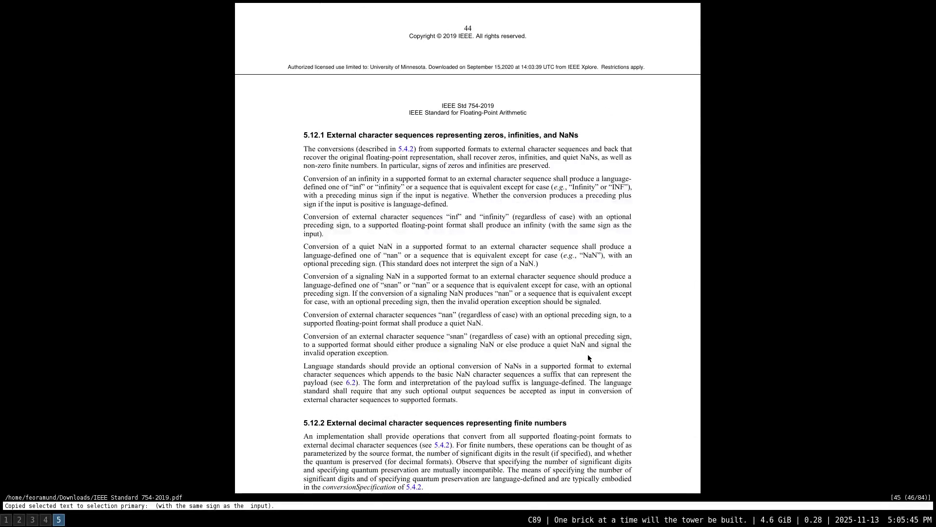
scroll(587, 358, up, 2)
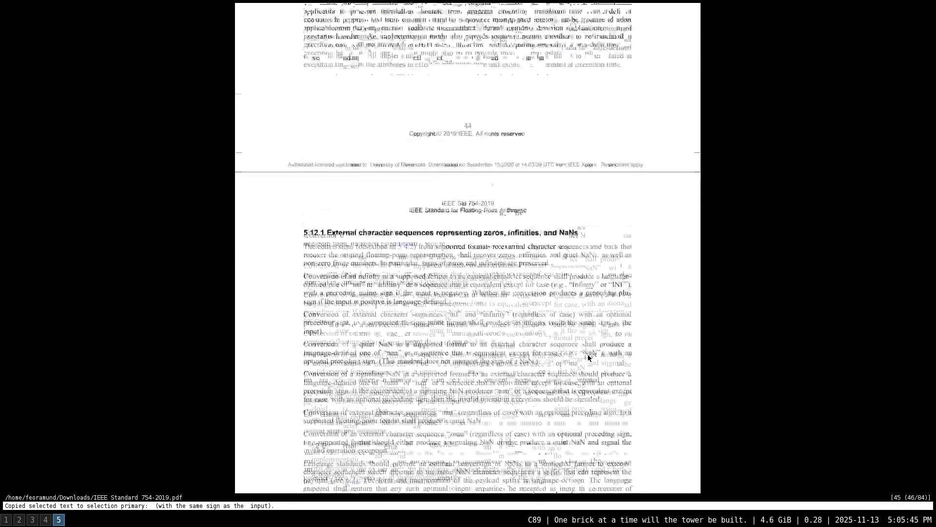
scroll(588, 358, up, 4)
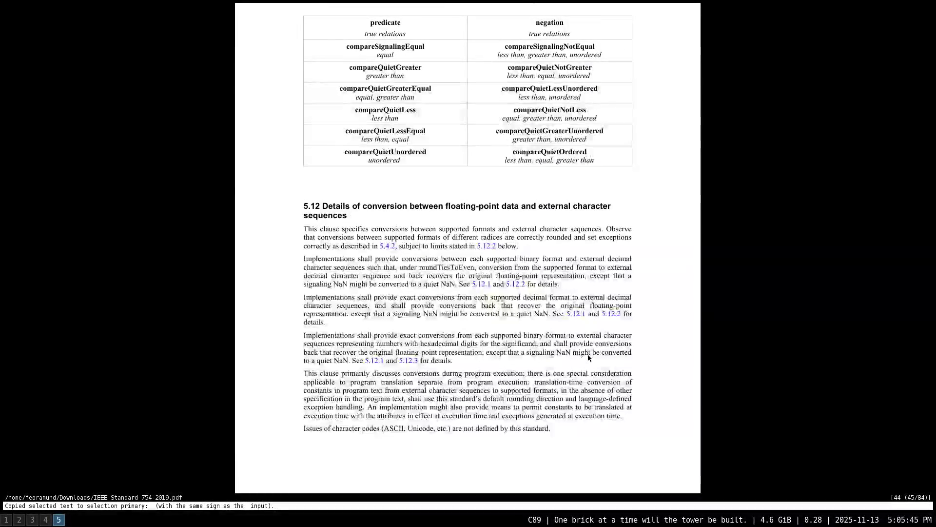
scroll(588, 358, down, 1)
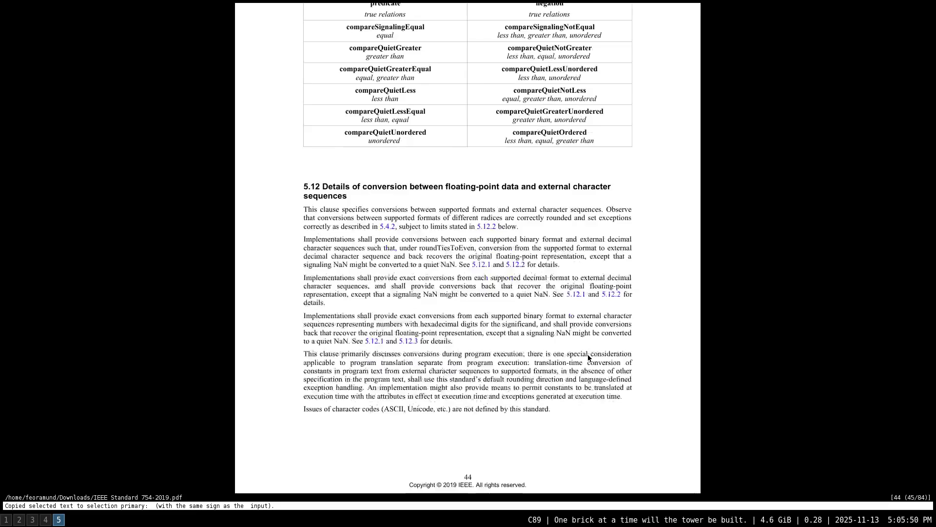
scroll(588, 357, down, 3)
scroll(587, 357, down, 3)
scroll(587, 357, down, 1)
scroll(588, 358, down, 1)
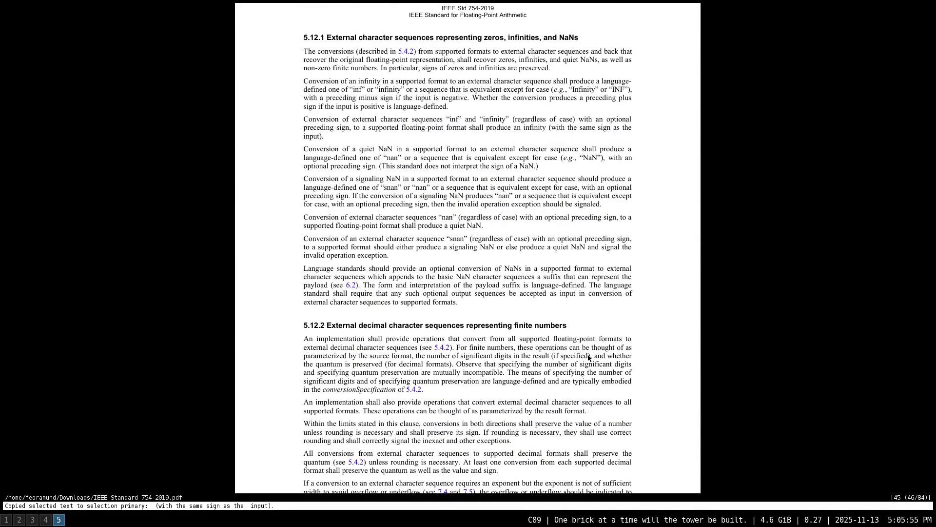
scroll(587, 356, down, 2)
scroll(588, 358, down, 5)
scroll(588, 357, down, 1)
scroll(587, 357, down, 4)
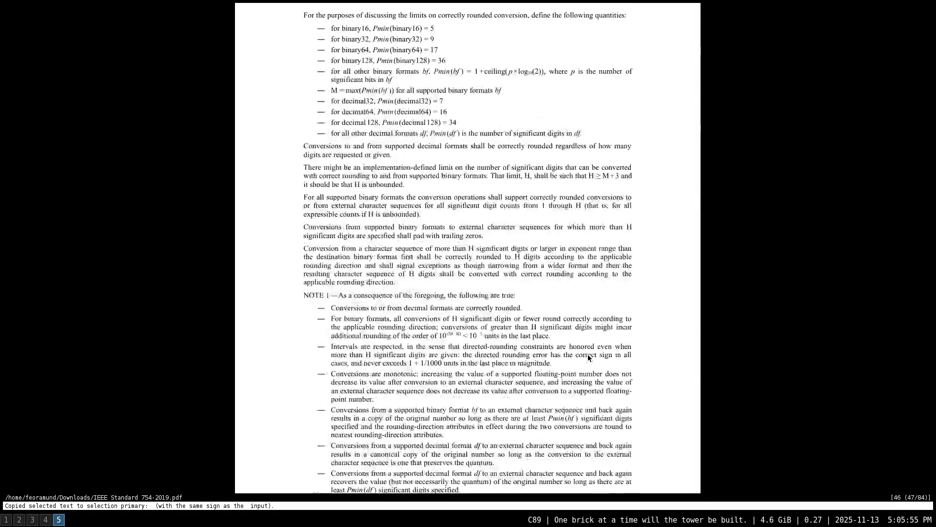
scroll(587, 357, down, 1)
scroll(587, 358, down, 2)
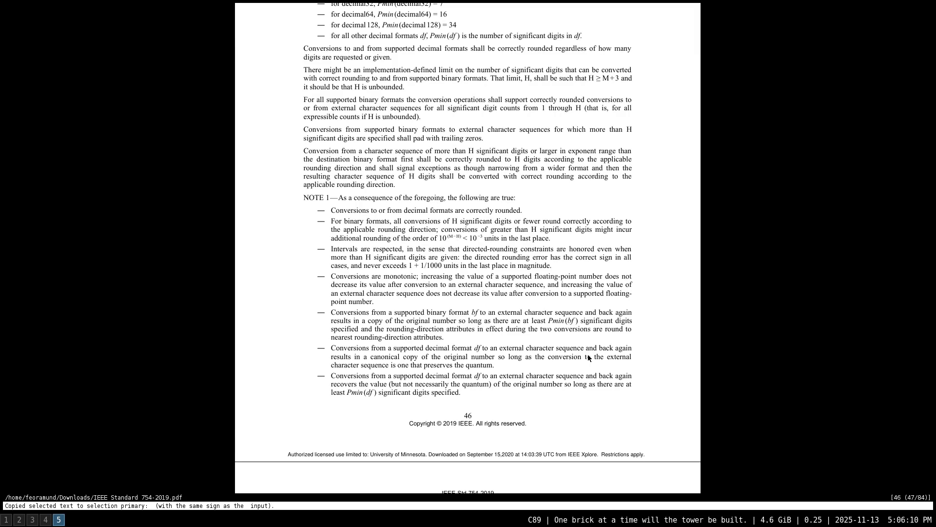
scroll(587, 357, down, 1)
scroll(588, 357, down, 5)
scroll(587, 357, down, 5)
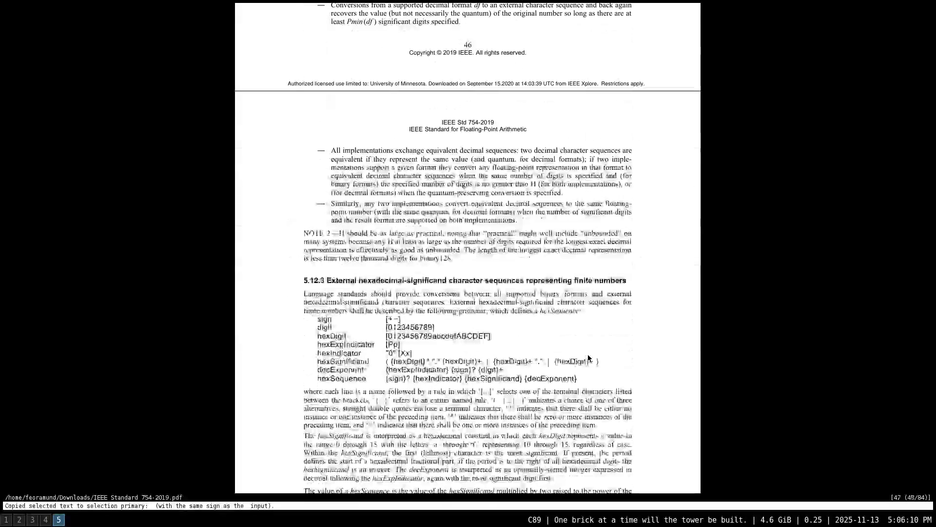
scroll(587, 358, down, 1)
scroll(587, 358, down, 1)
scroll(587, 357, down, 1)
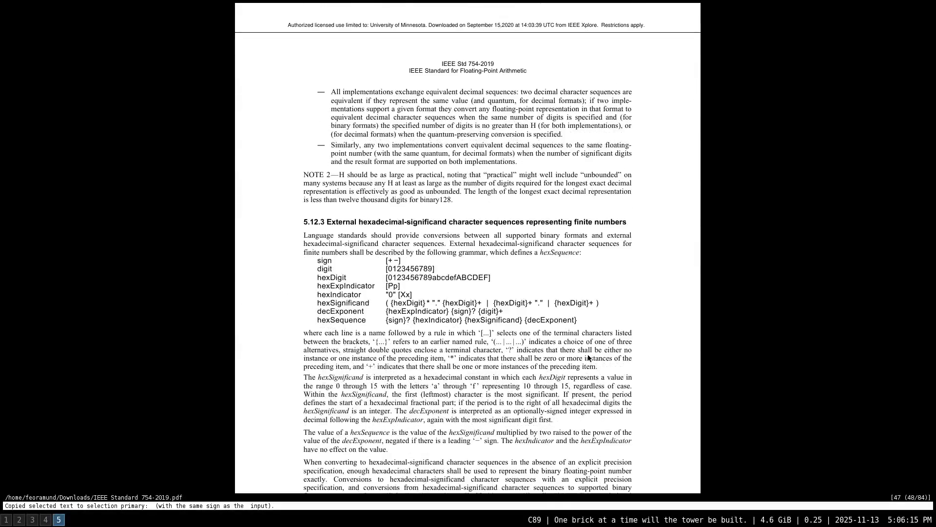
scroll(587, 357, down, 1)
scroll(588, 357, down, 1)
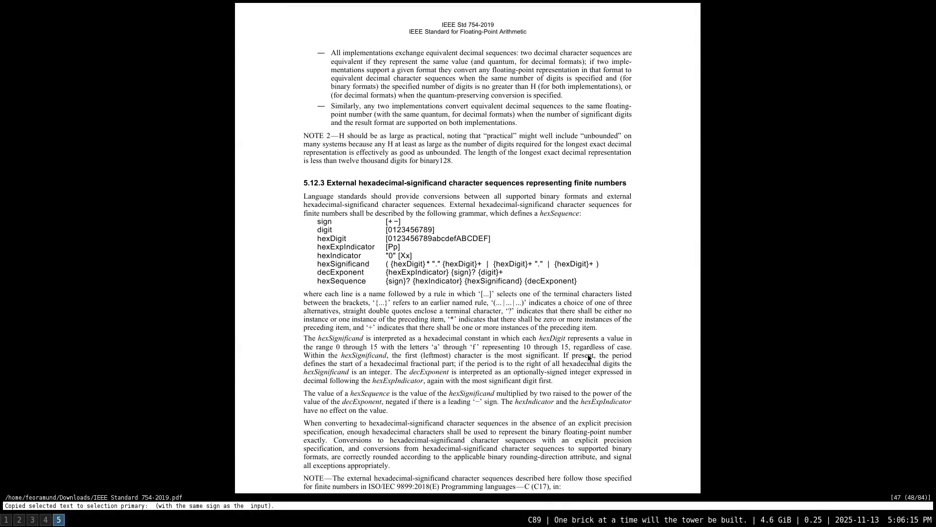
scroll(587, 357, down, 1)
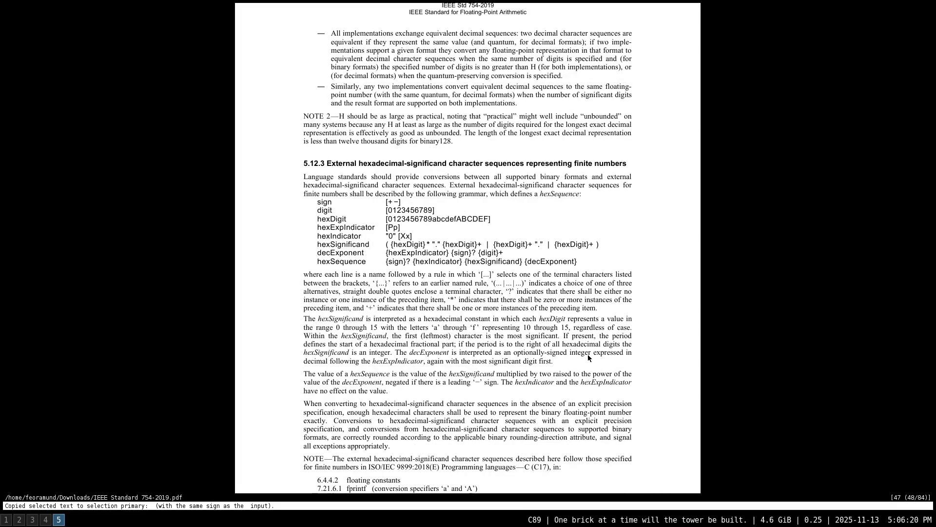
scroll(588, 357, down, 1)
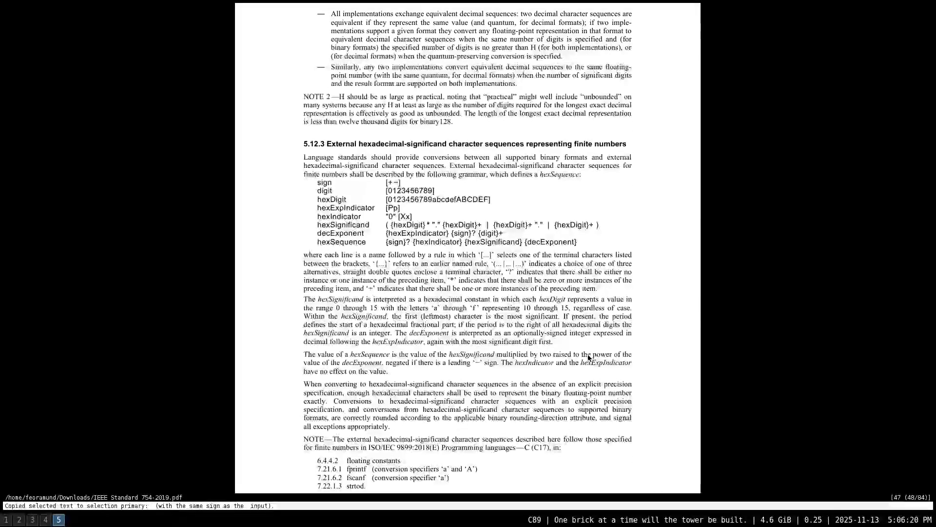
scroll(587, 357, down, 1)
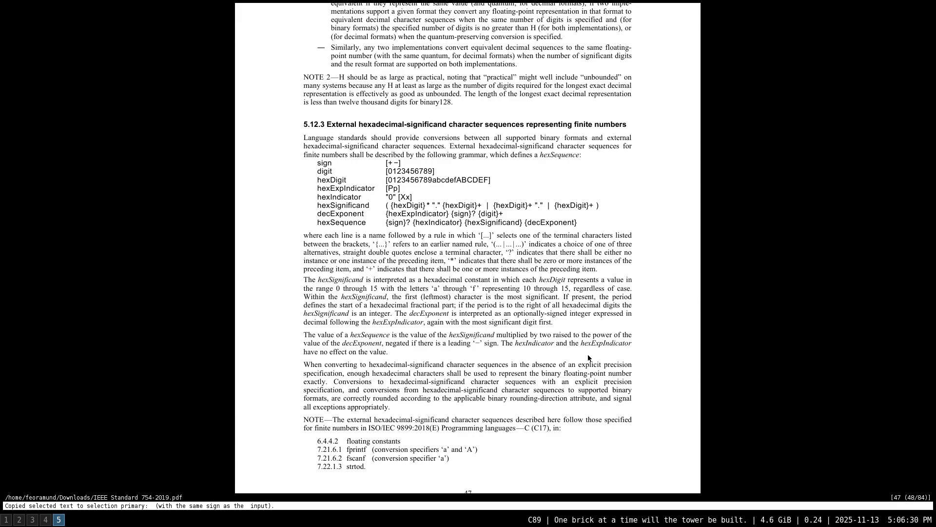
scroll(588, 358, down, 1)
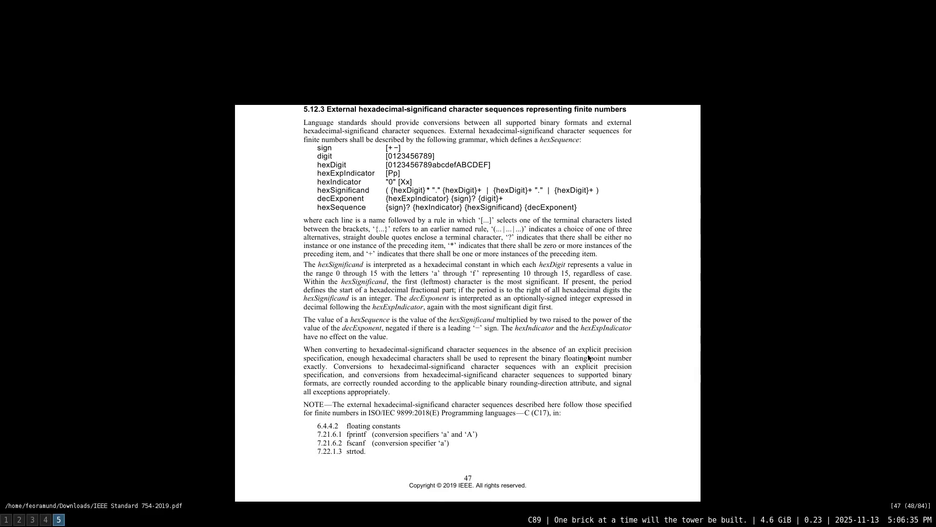
Switch to workspace 3 where Neovim has stringbuilder.h open
key(super+3)
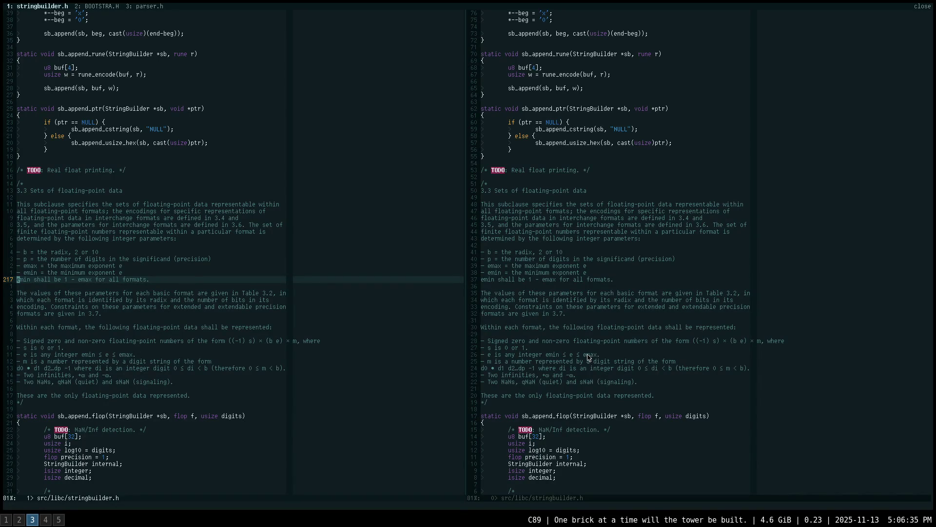
scroll(272, 271, down, 4)
scroll(273, 271, down, 6)
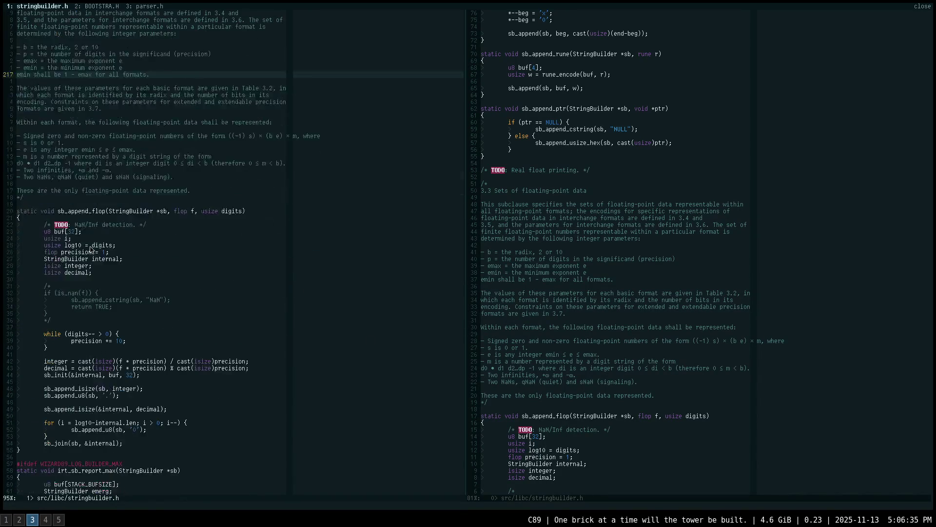
scroll(220, 256, down, 3)
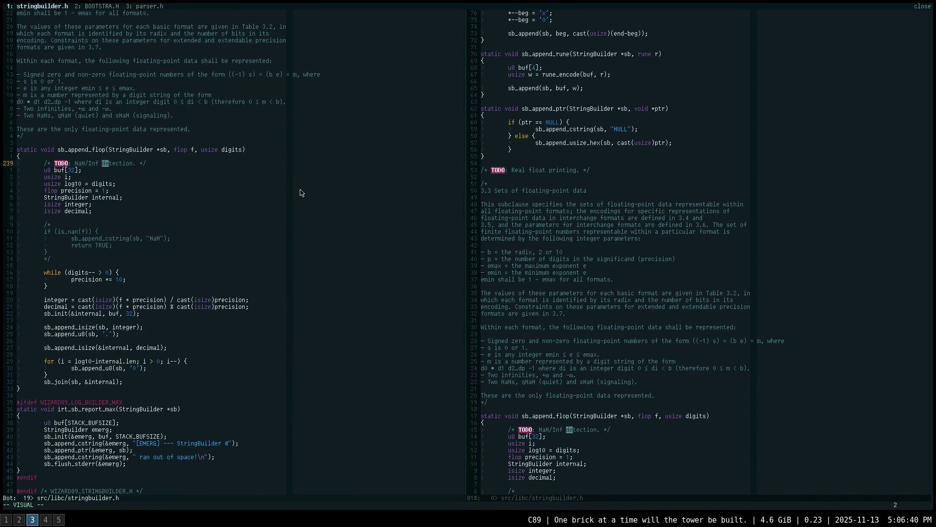
Select lines from the TODO comment in sb_append_flop, then start a project grep for its name
key(shift+v)
key(j)
key(j)
key(j)
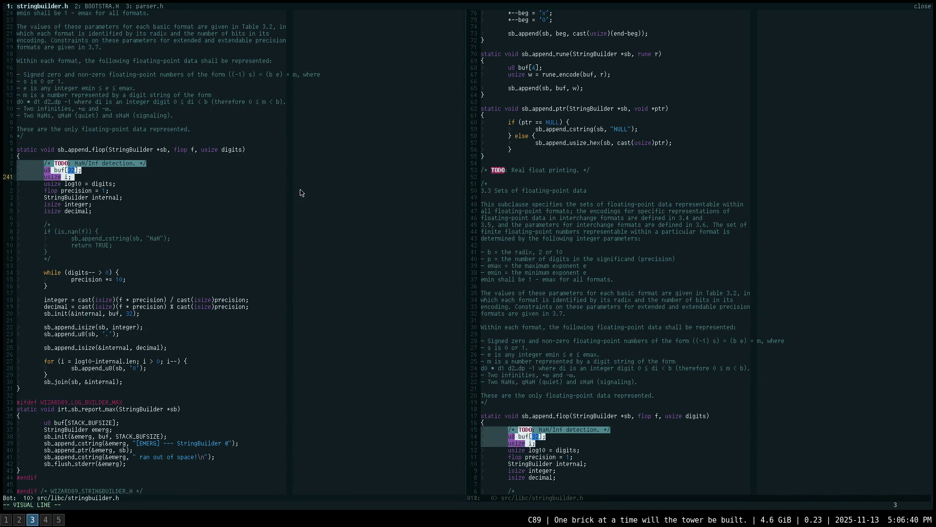
key(j)
key(j)
key(j)
key(j)
key(j)
key(Escape)
text(sb_ap)
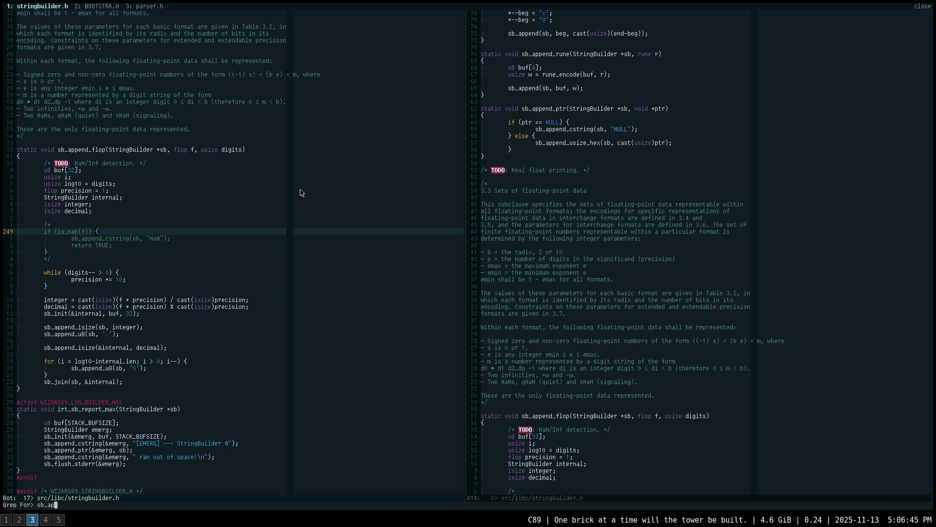
text(pend_flop)
Run the grep for sb_append_flop, find only a commented-out call in demo_color.c, and return to stringbuilder.h
key(Return)
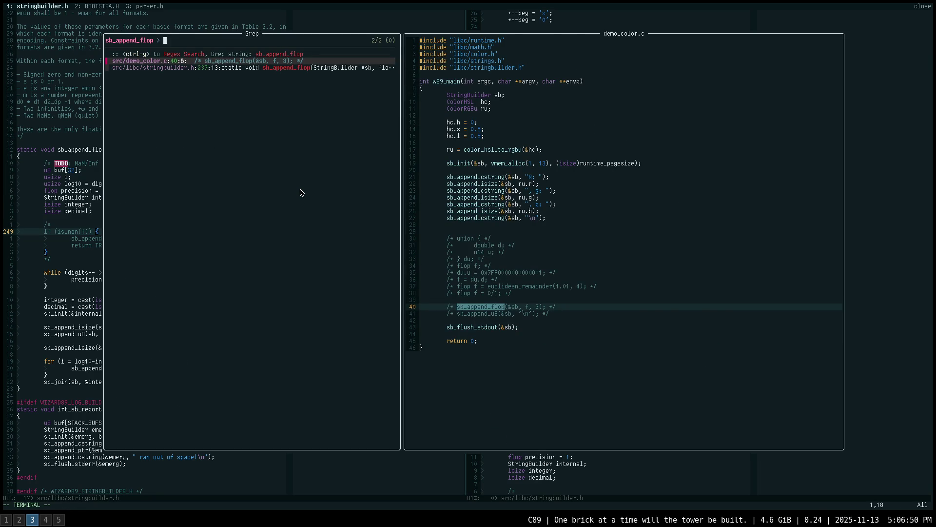
key(Escape)
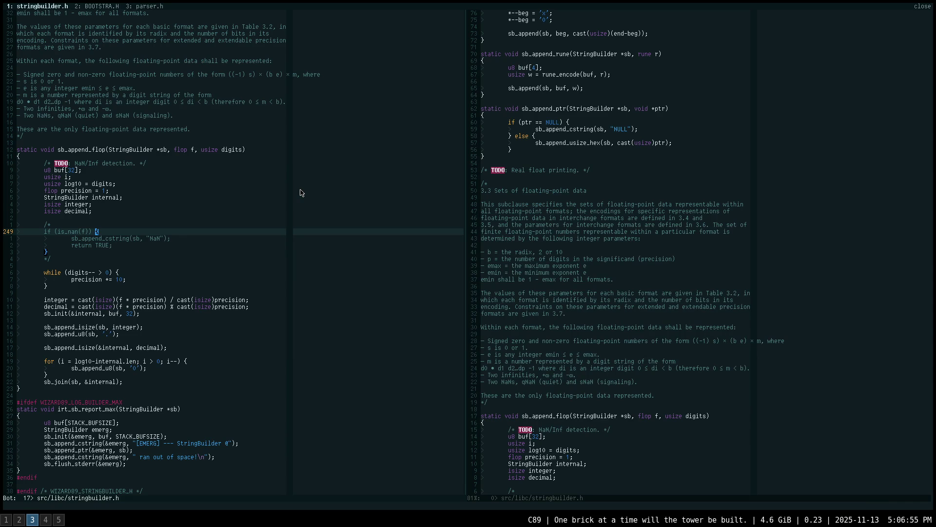
Add an #if 0 line above the TODO comment at the top of sb_append_flop's body
key(k)
key(k)
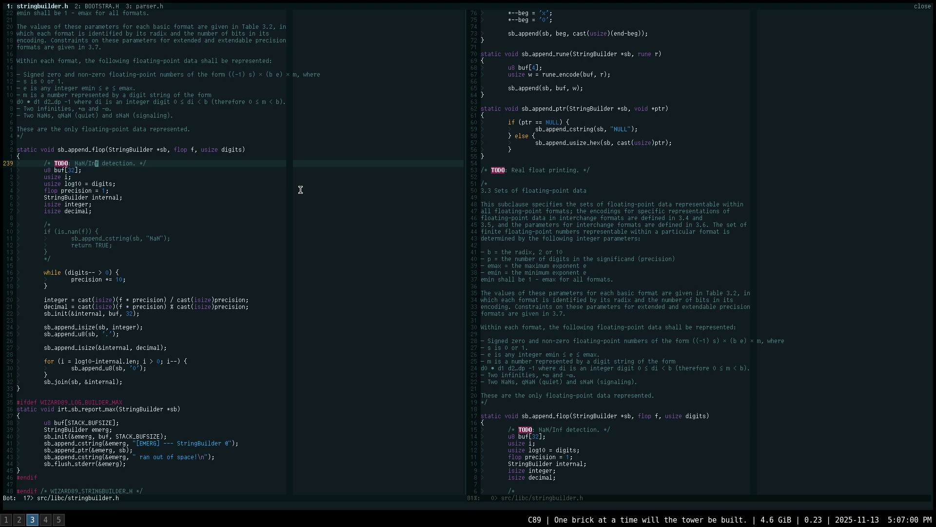
key(shift+o)
text(#if 0)
key(Escape)
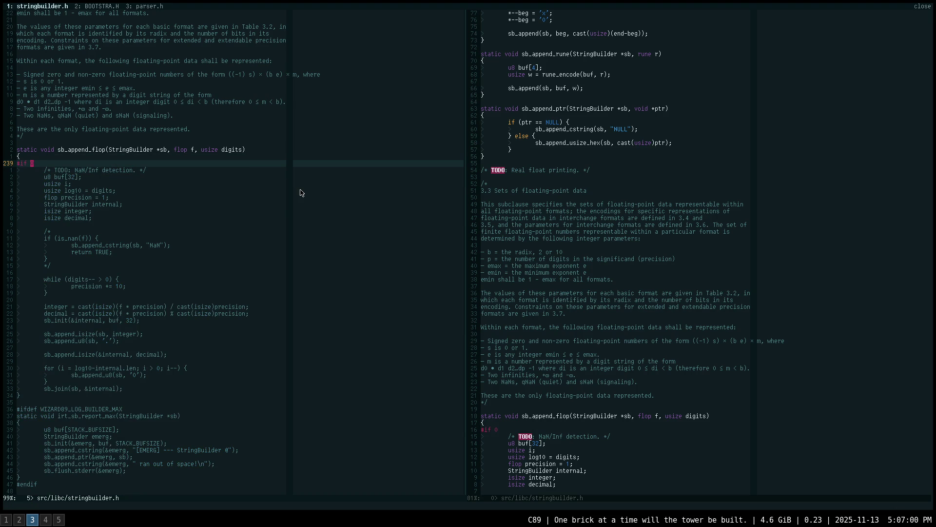
Add #endif above sb_append_flop's closing brace, then move back up to the function's opening brace
key(3)
key(4)
key(j)
key(shift+o)
text(#endif)
key(Escape)
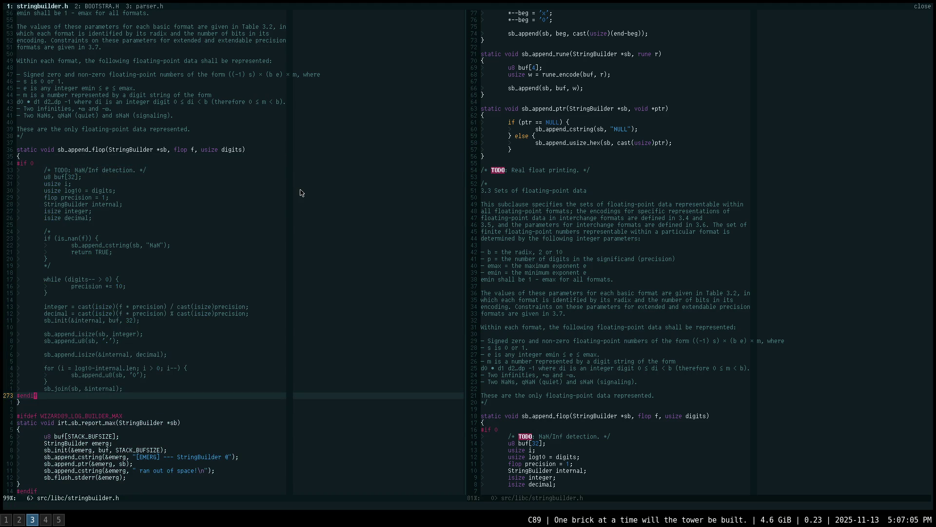
key(3)
key(4)
key(k)
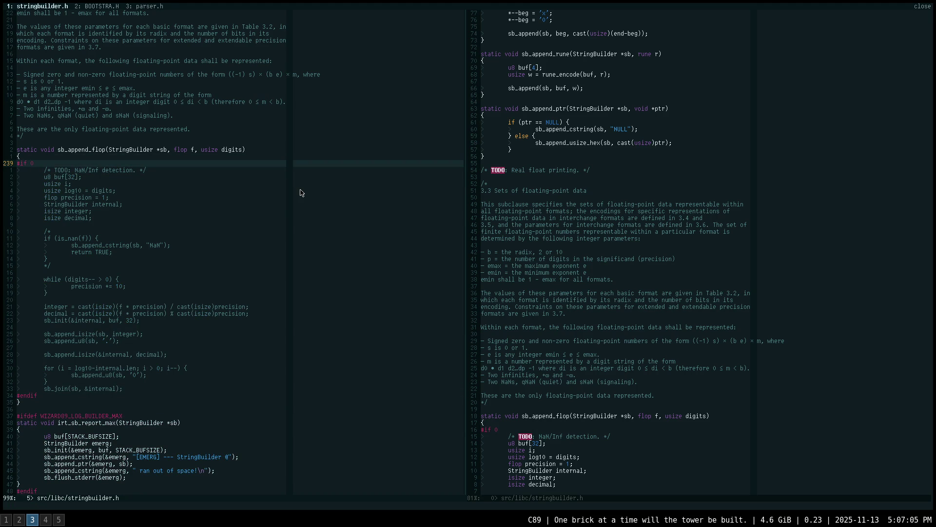
key(k)
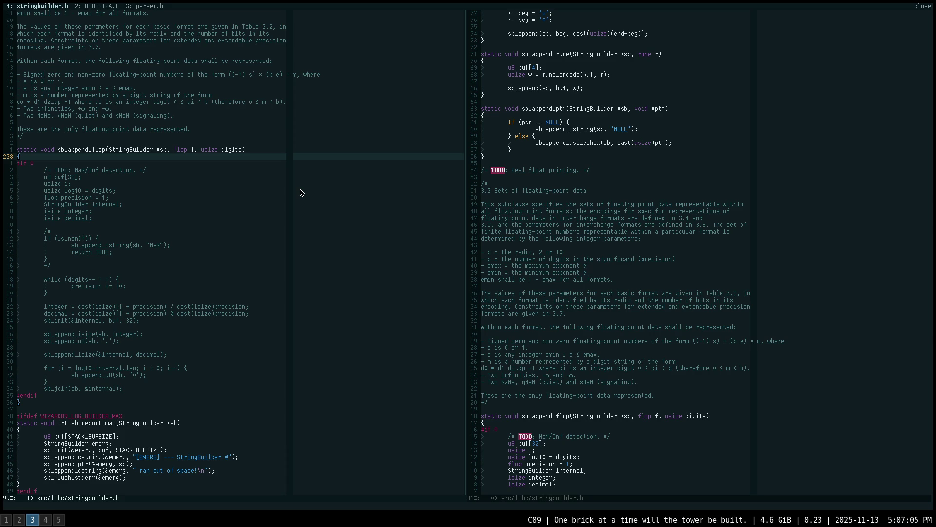